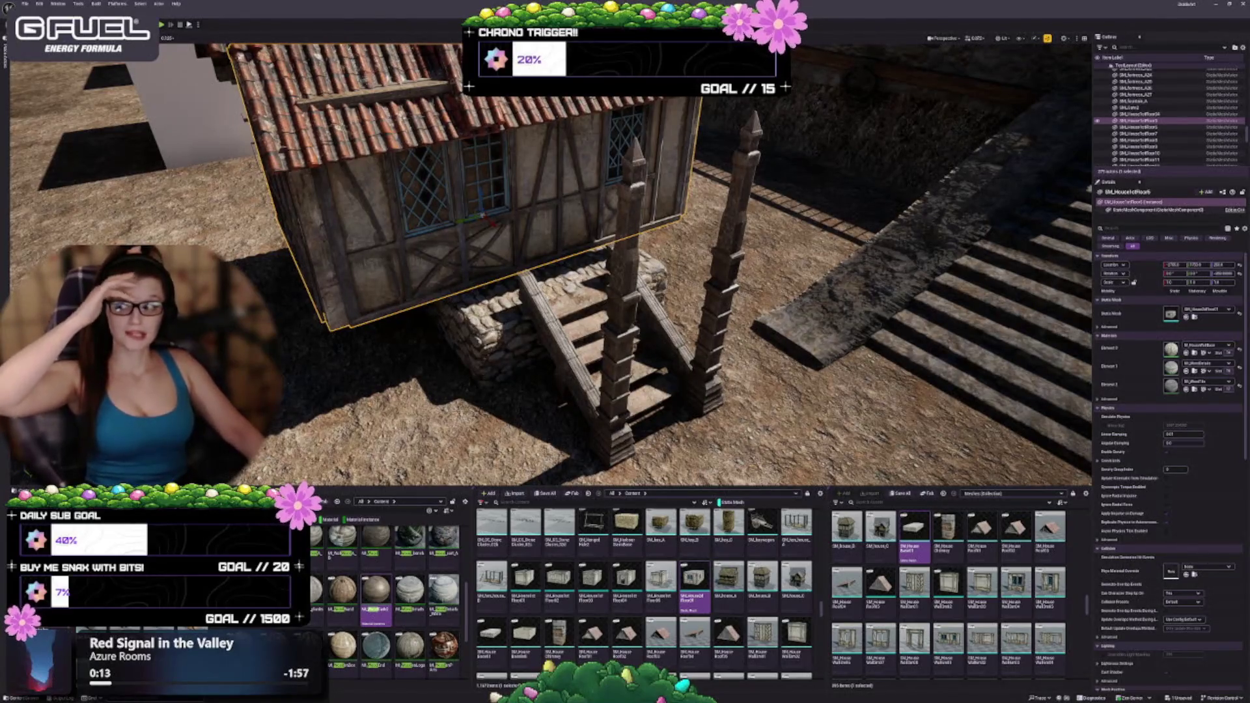
Delete the upper timber-framed storey and switch the stone base's gizmo to rotation
mouse_move(546, 260)
left_mouse_down()
mouse_move(547, 195)
mouse_move(547, 214)
left_mouse_up()
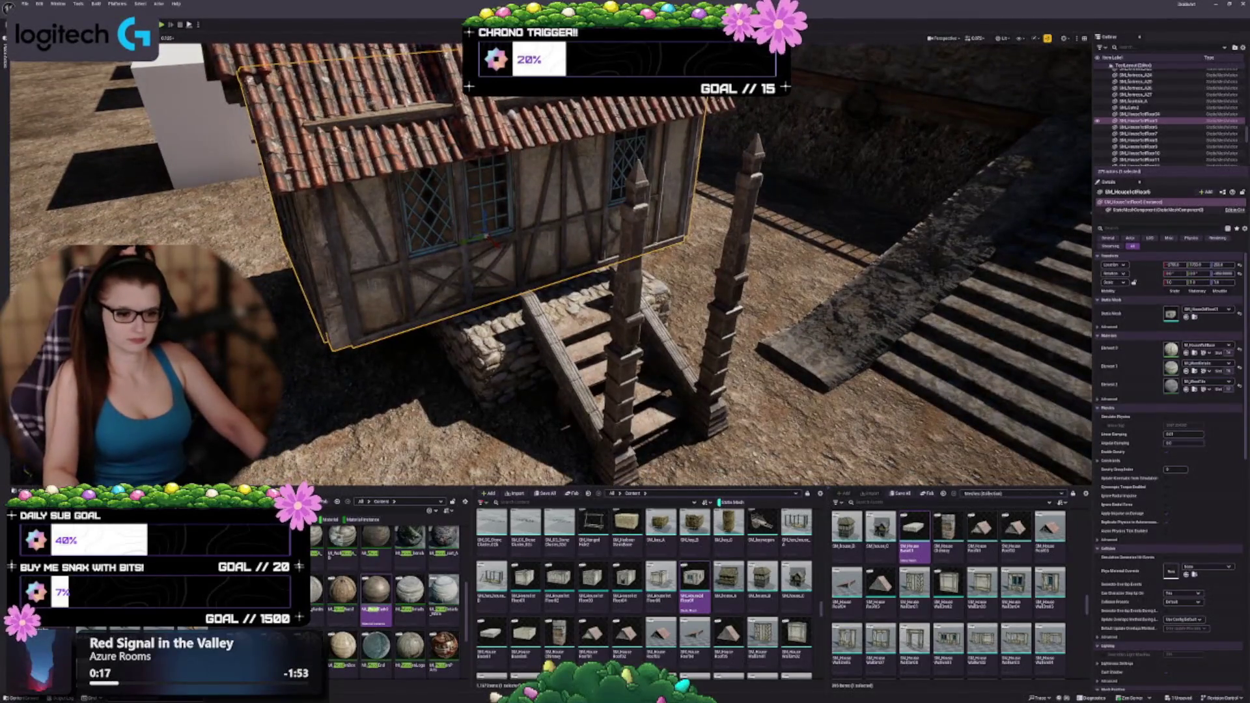
scroll(733, 544, "down", 1)
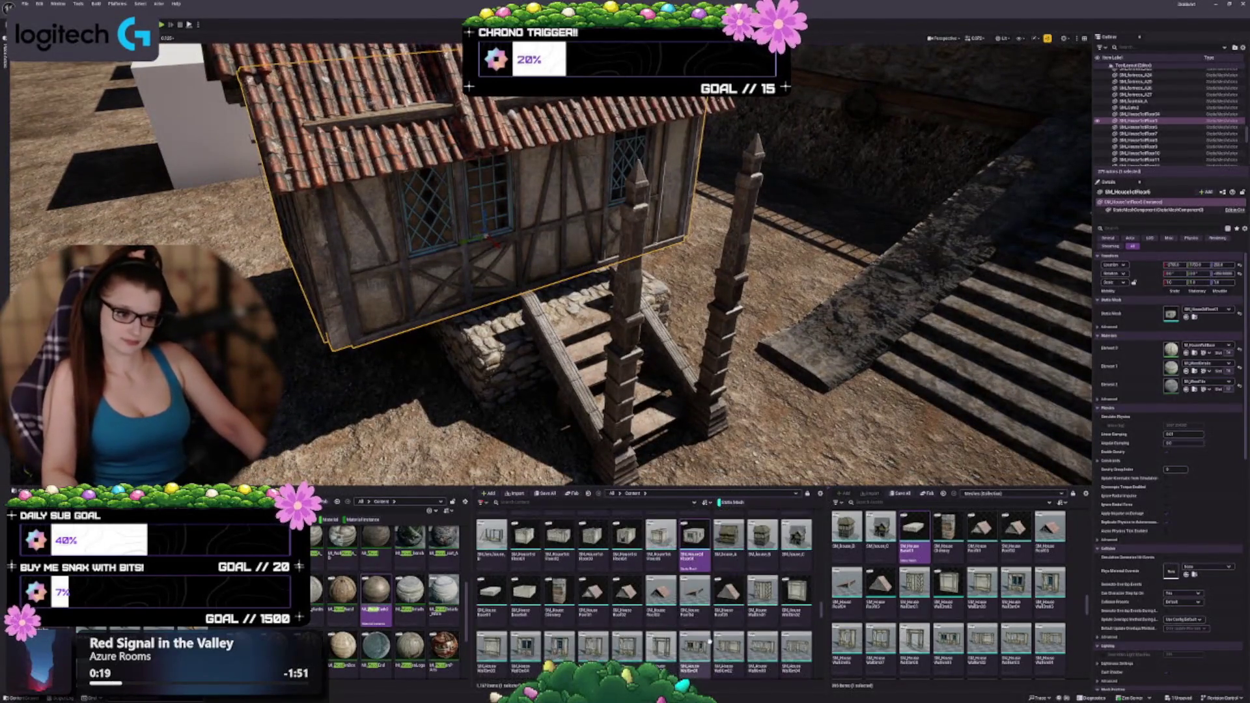
mouse_move(591, 302)
left_mouse_down()
mouse_move(591, 281)
mouse_move(633, 306)
mouse_move(627, 290)
left_mouse_up()
key("ctrl+z")
left_click_drag(548, 179, 544, 174)
key("e")
Extend the stone block to the right, nudge it left, and duplicate it backward beside the stairs
left_click_drag(453, 234, 453, 235)
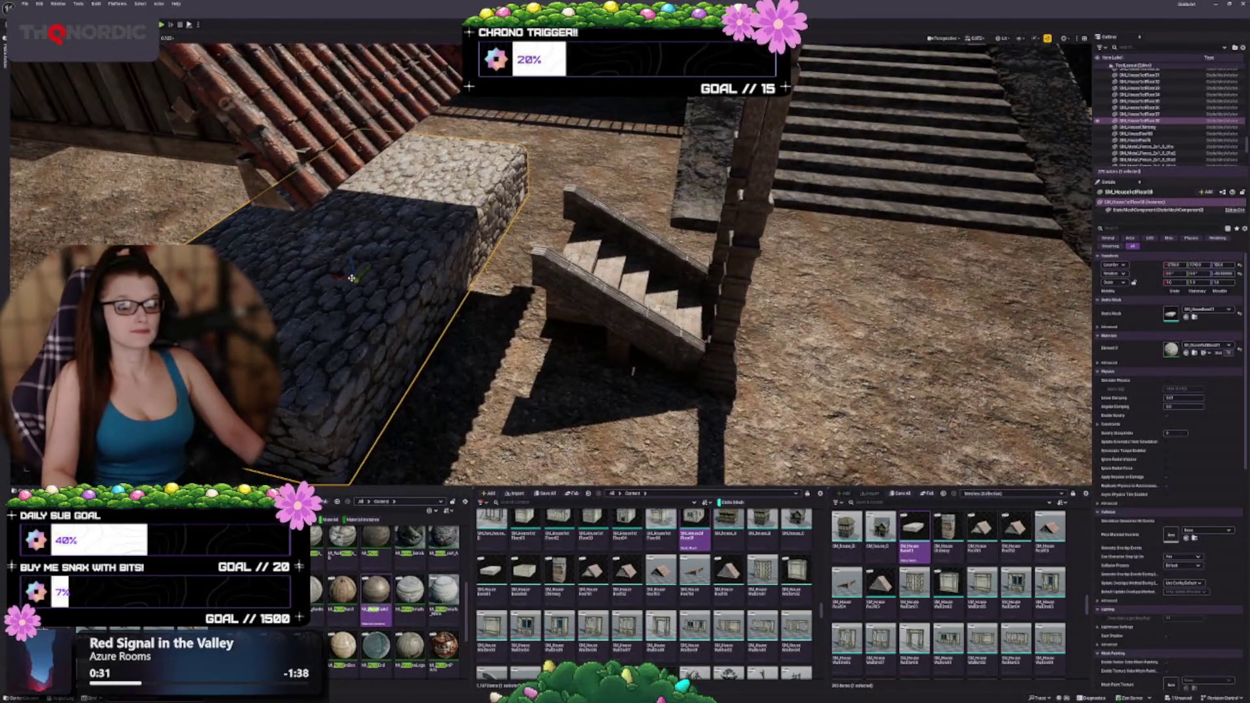
left_click_drag(336, 276, 430, 320)
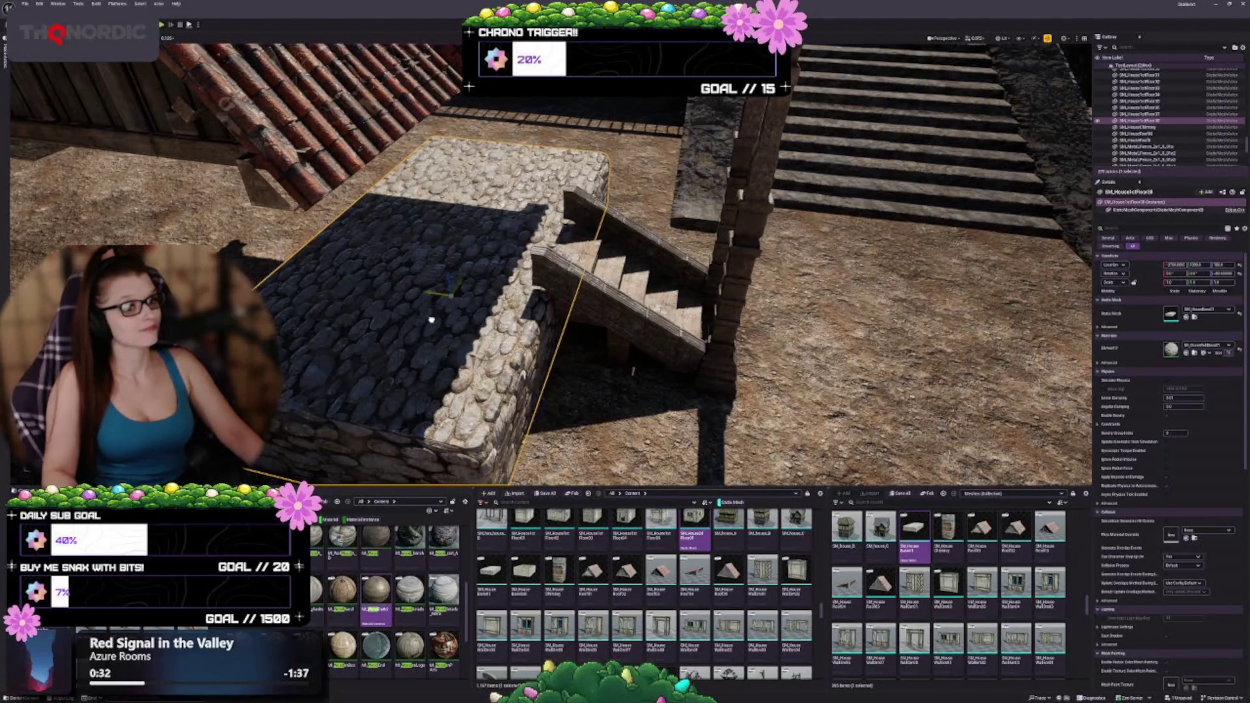
left_click_drag(421, 317, 421, 316)
left_click_drag(531, 158, 531, 157)
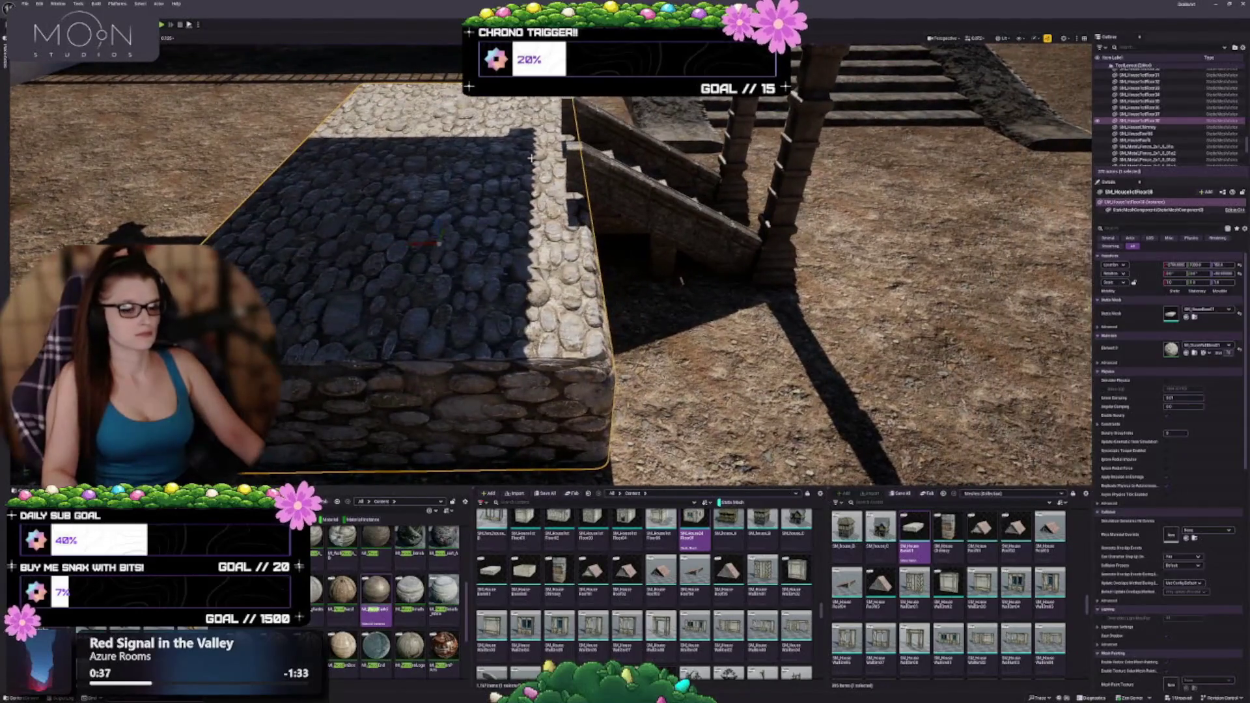
left_click_drag(417, 244, 409, 242)
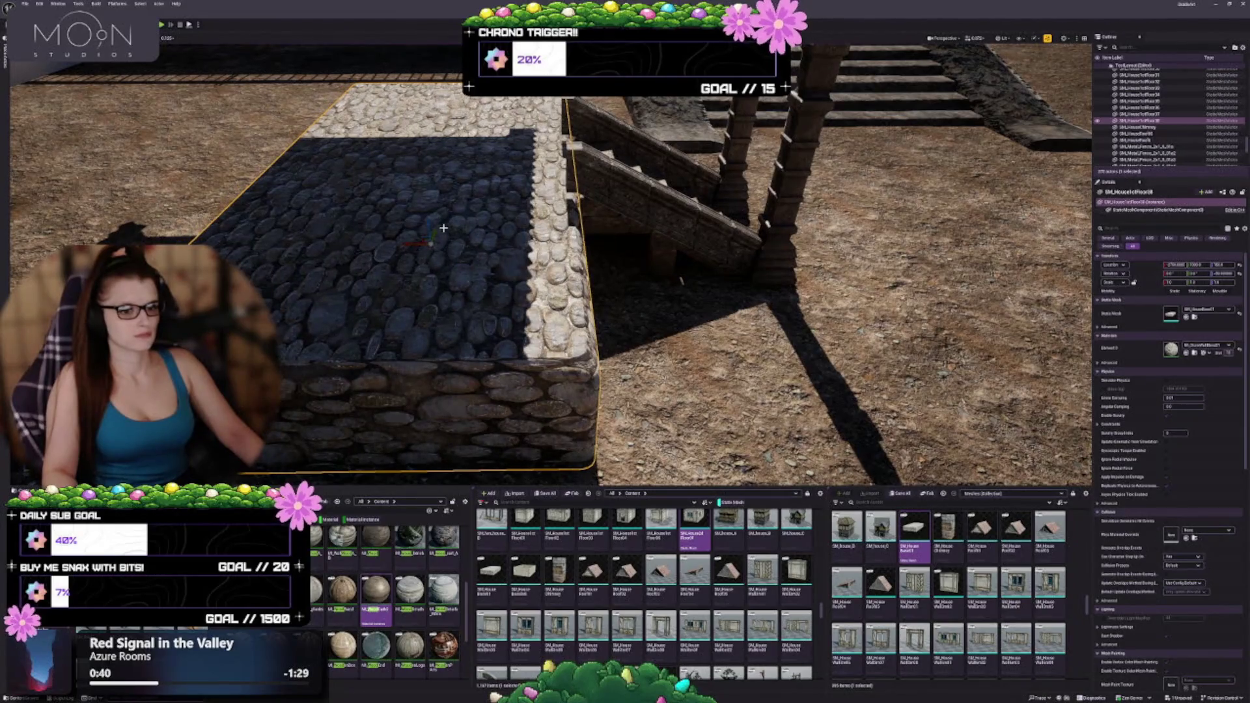
mouse_move(427, 224)
left_mouse_down()
mouse_move(425, 193)
mouse_move(423, 203)
left_mouse_up()
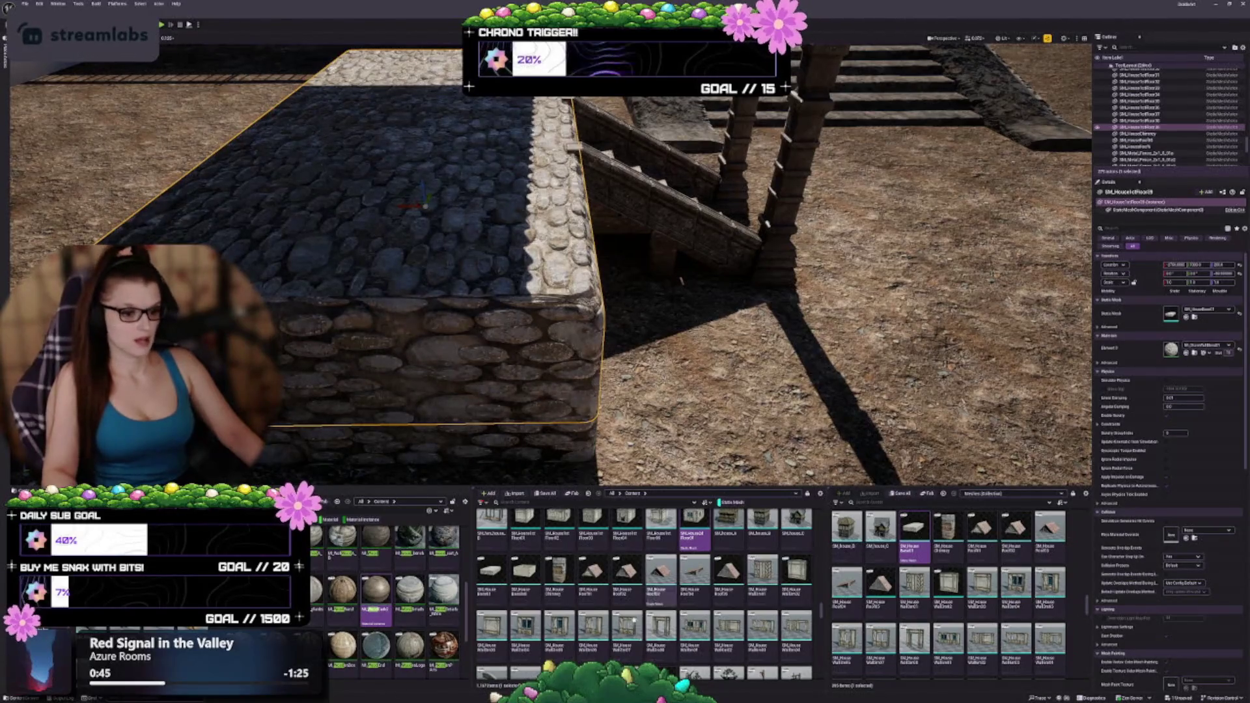
scroll(651, 586, "down", 3)
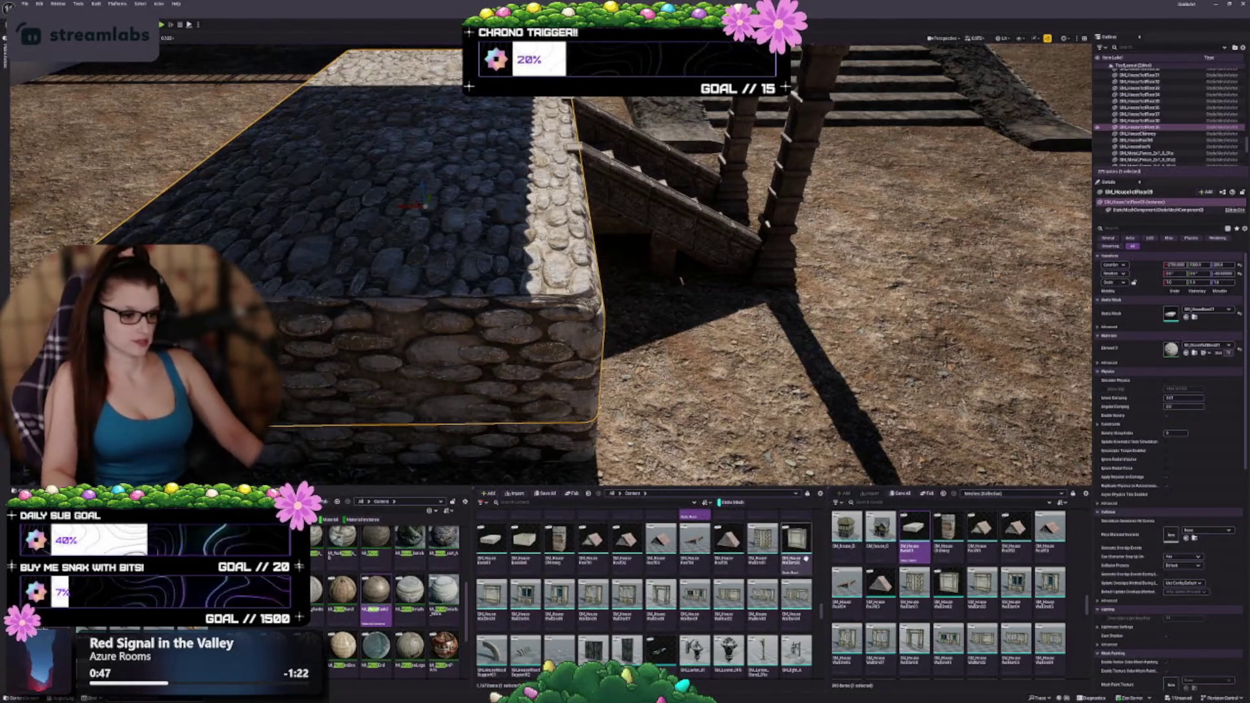
left_click_drag(650, 293, 488, 292)
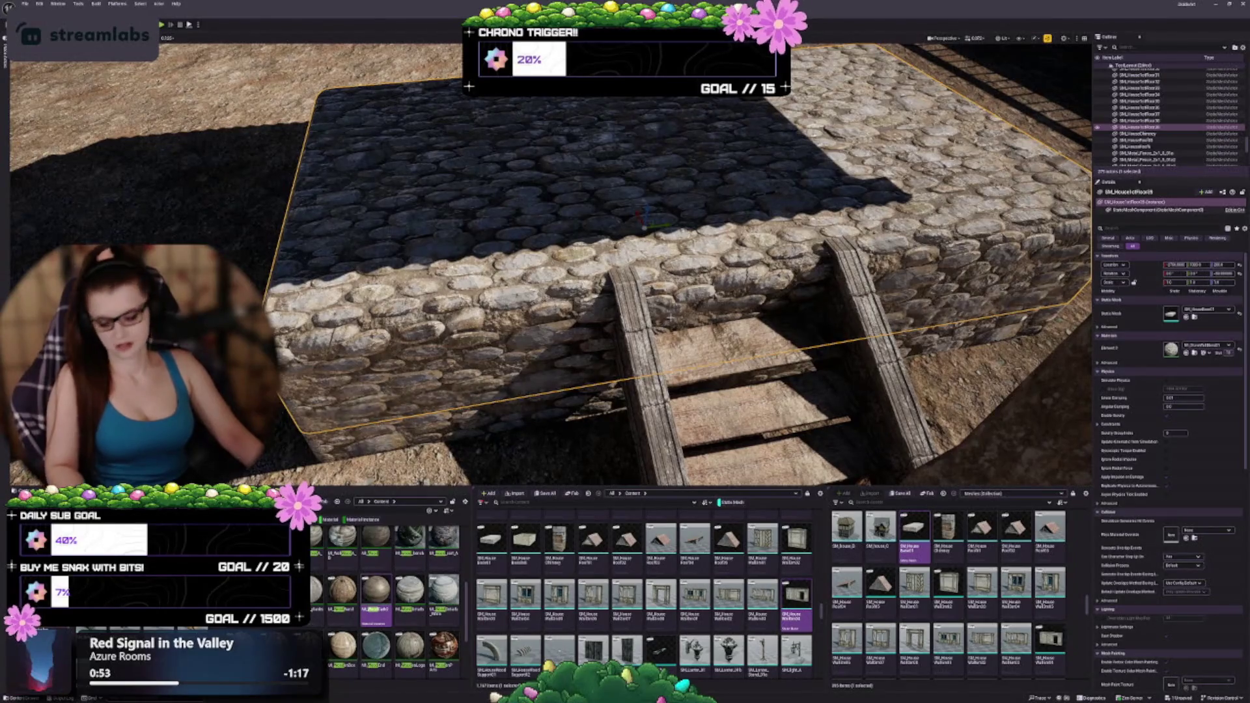
Undo the unwanted stone block moves and bring the wooden wall section into focus
key("ctrl+z")
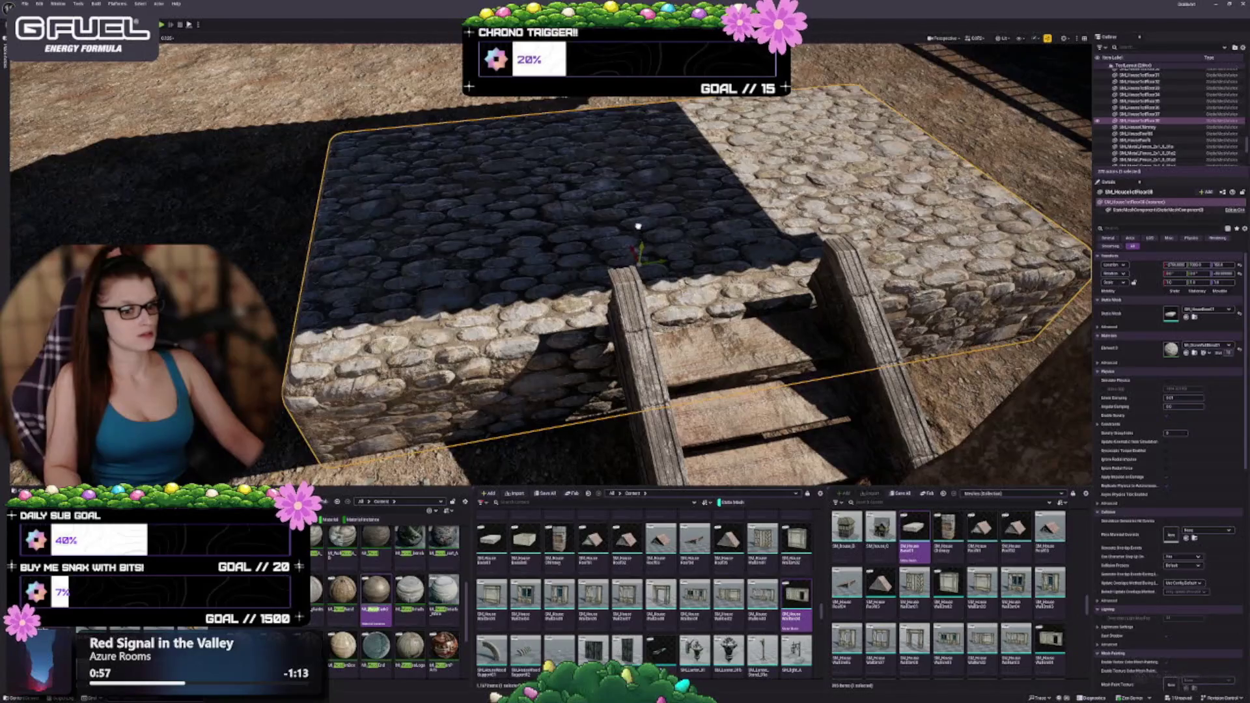
mouse_move(637, 226)
left_mouse_down()
mouse_move(639, 203)
mouse_move(649, 263)
mouse_move(646, 205)
left_mouse_up()
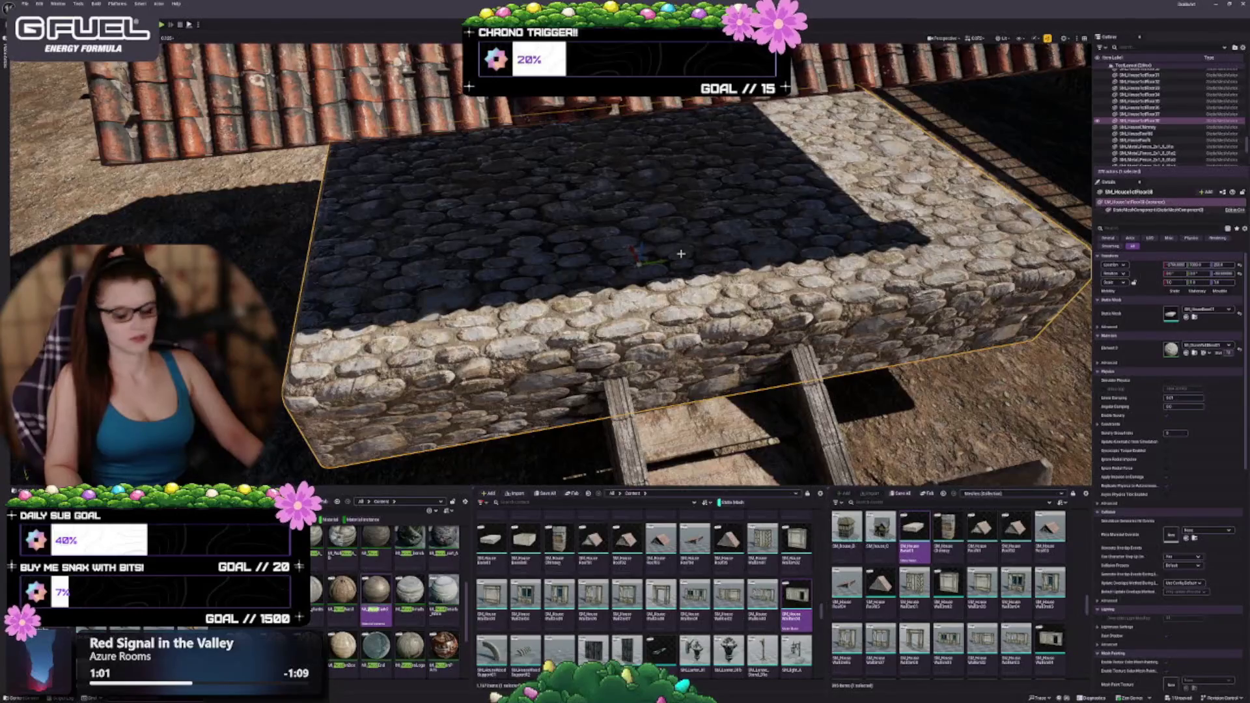
key("ctrl+z")
left_click_drag(646, 261, 646, 222)
key("ctrl+z")
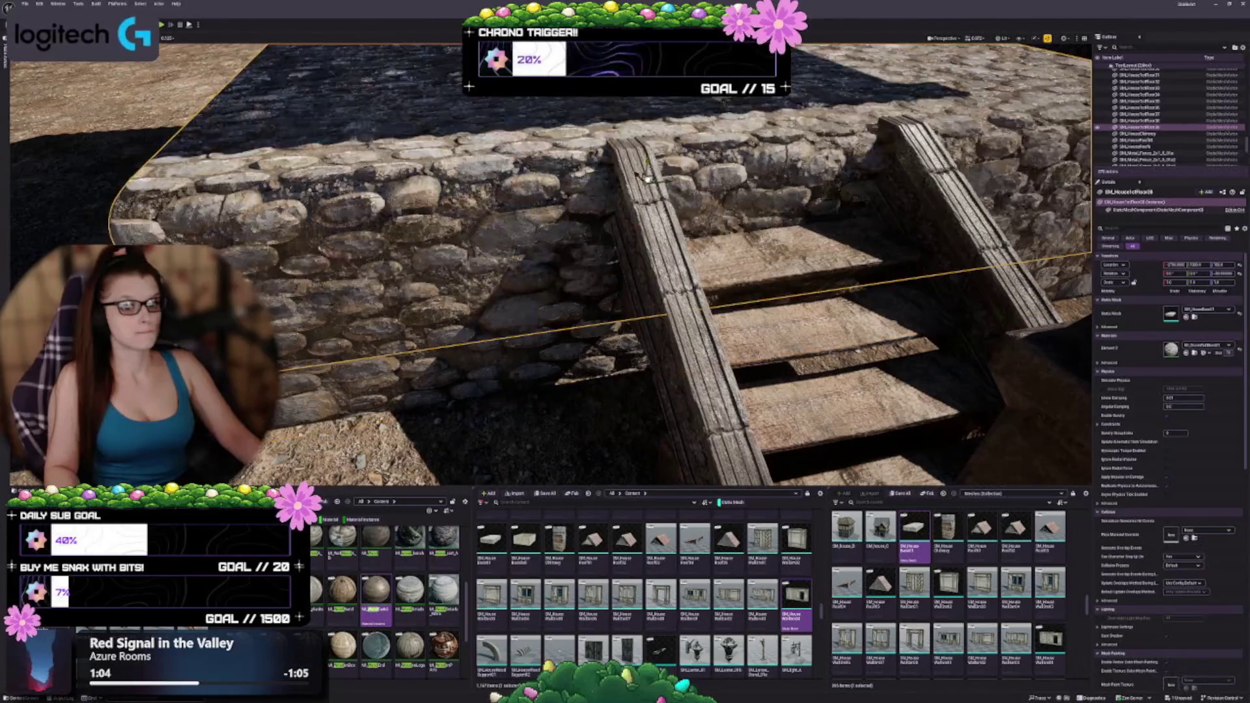
key("ctrl+z")
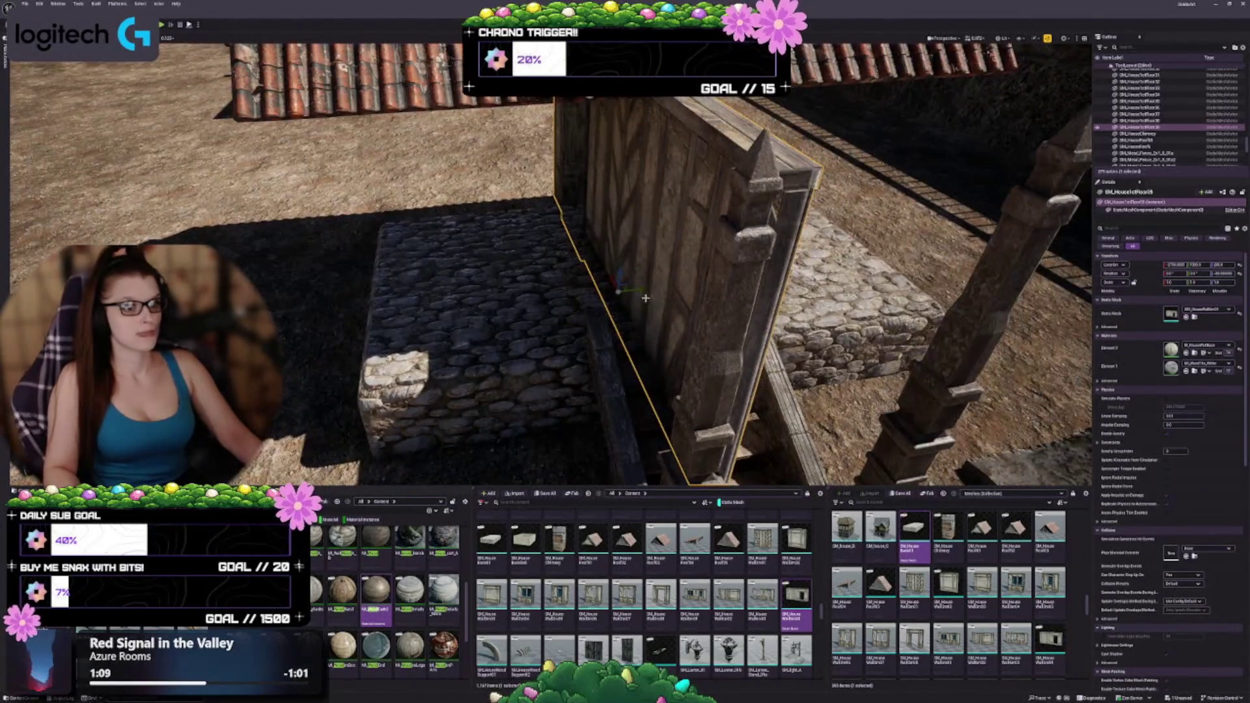
Rotate the timber wall -90° and swap it for the door-frame wall mesh
left_click_drag(604, 268, 610, 313)
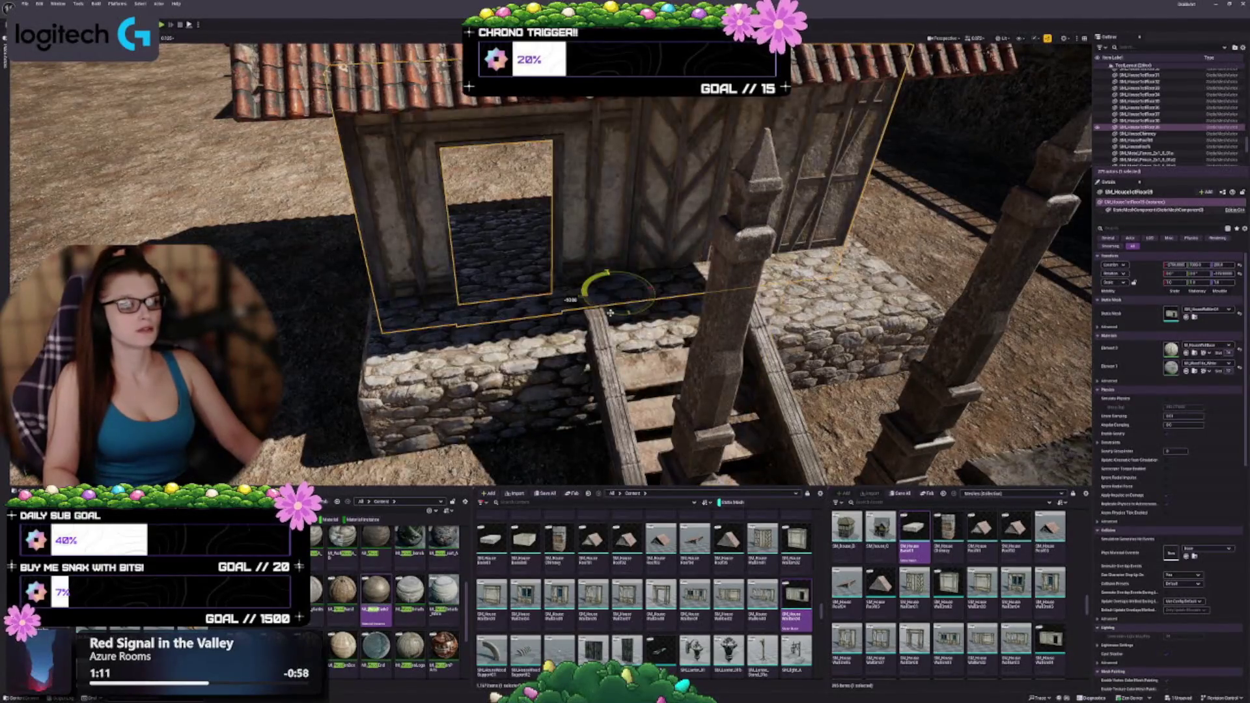
key("d")
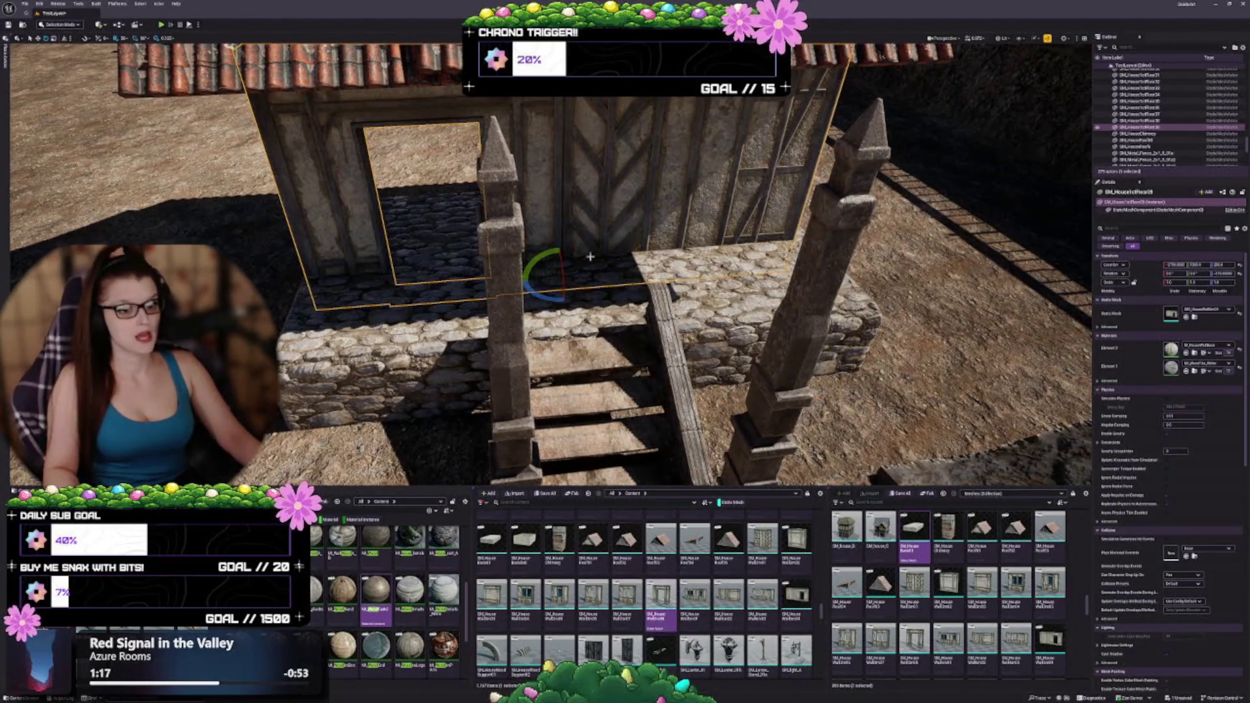
left_click(1186, 317)
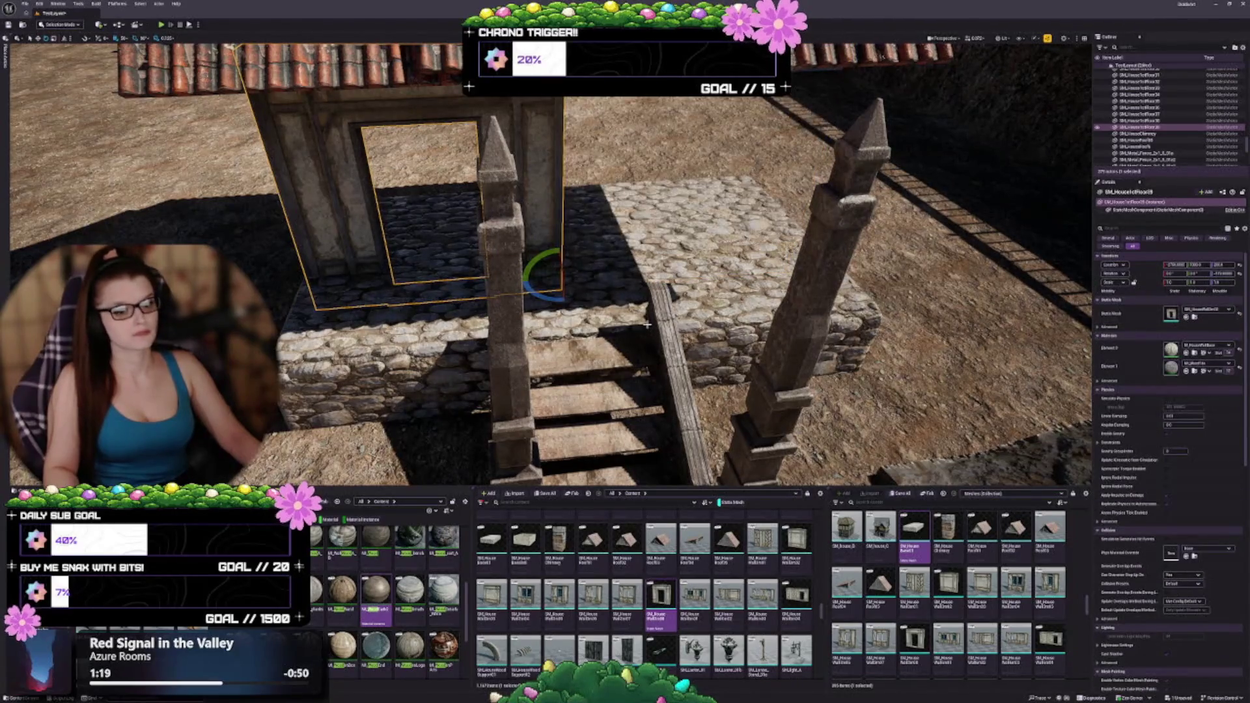
key("w")
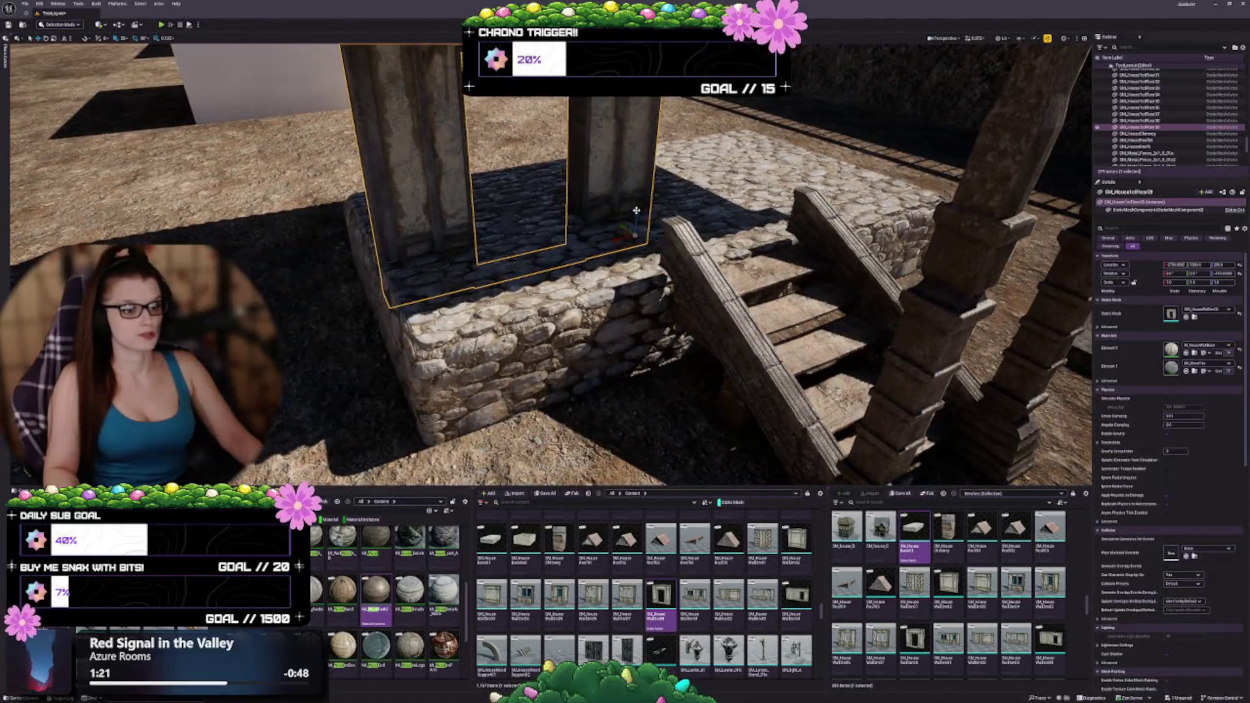
Raise the door-frame wall on Z onto the stone base, flush beside the stairs
left_click_drag(636, 210, 641, 179)
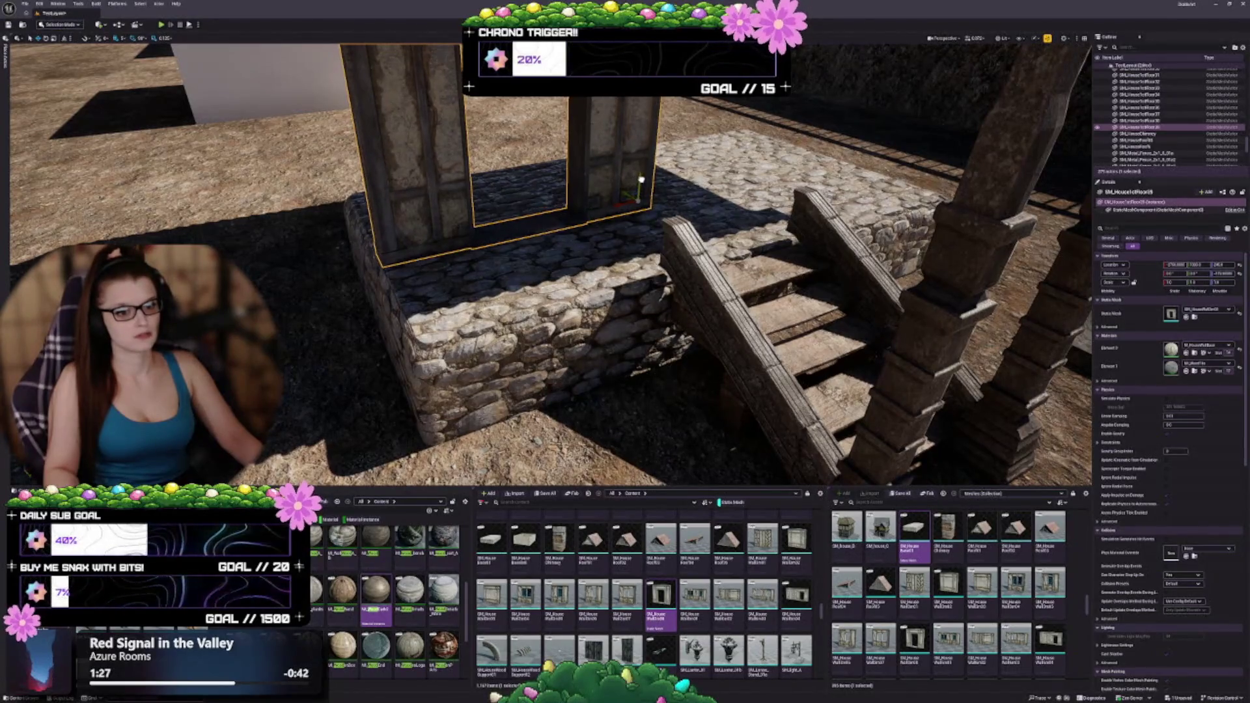
scroll(641, 179, "up", 6)
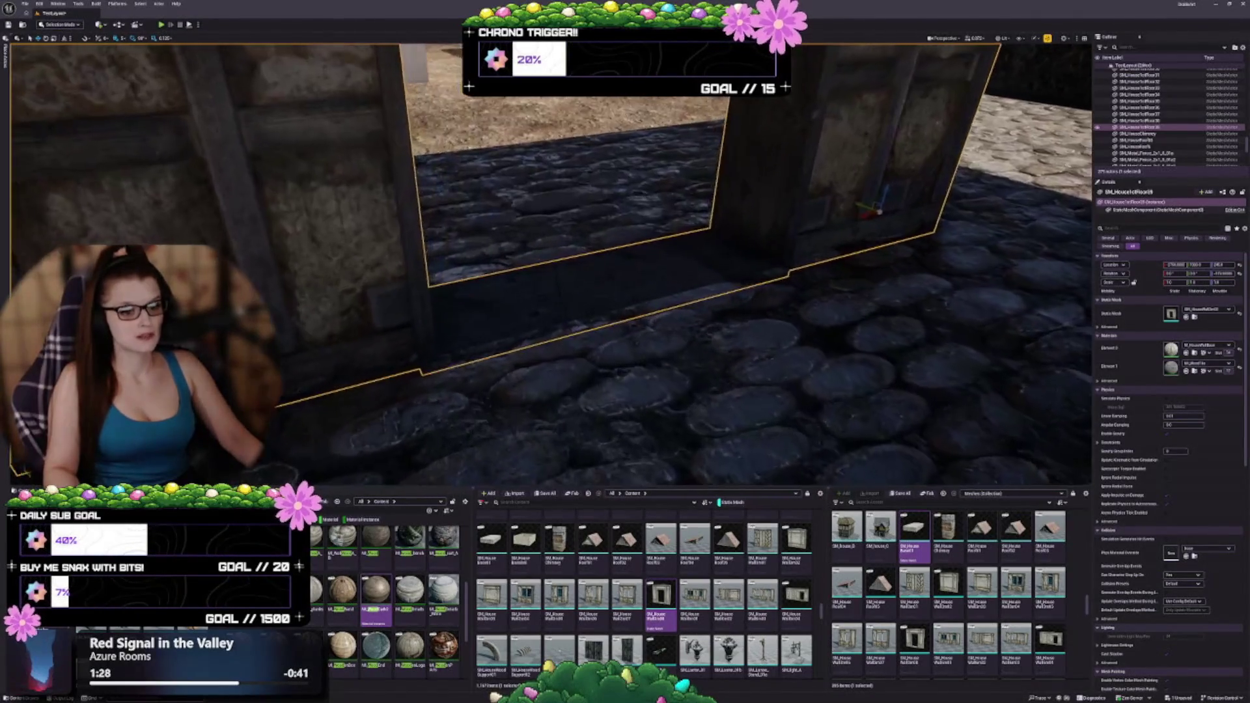
left_click_drag(679, 231, 679, 195)
mouse_move(869, 196)
left_mouse_down()
mouse_move(909, 167)
mouse_move(909, 209)
mouse_move(908, 190)
left_mouse_up()
left_click_drag(582, 286, 582, 286)
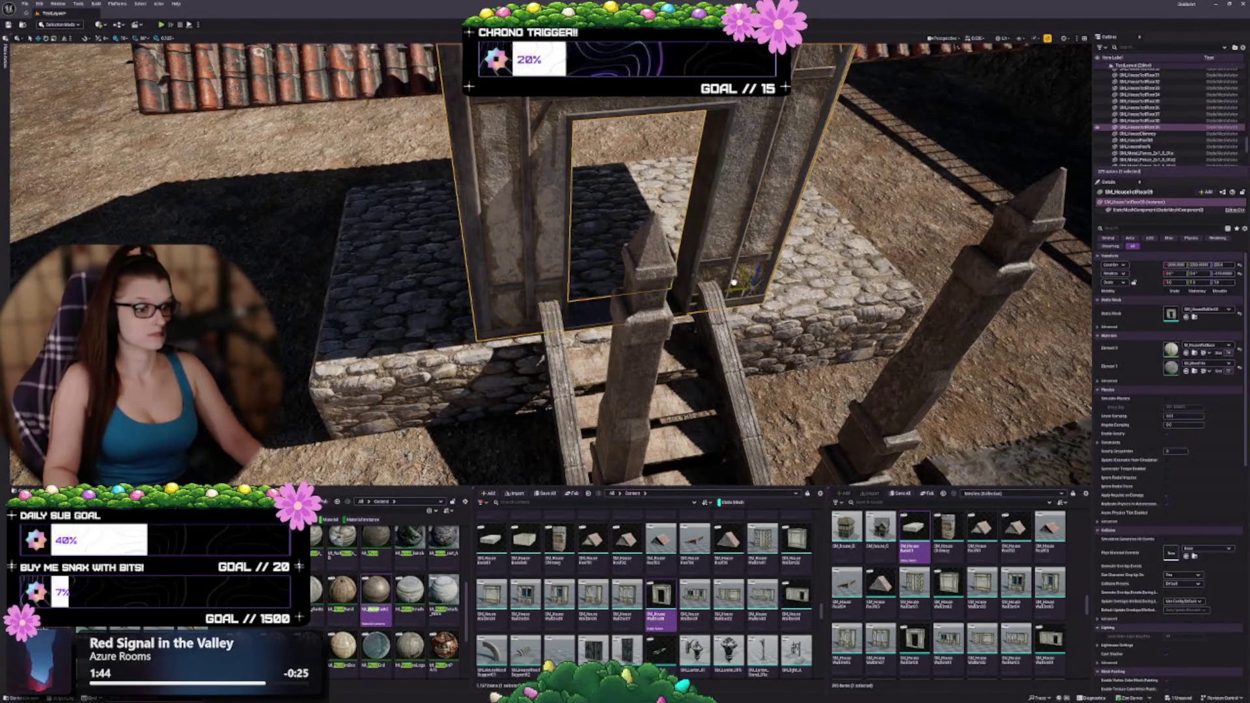
left_click_drag(582, 287, 582, 286)
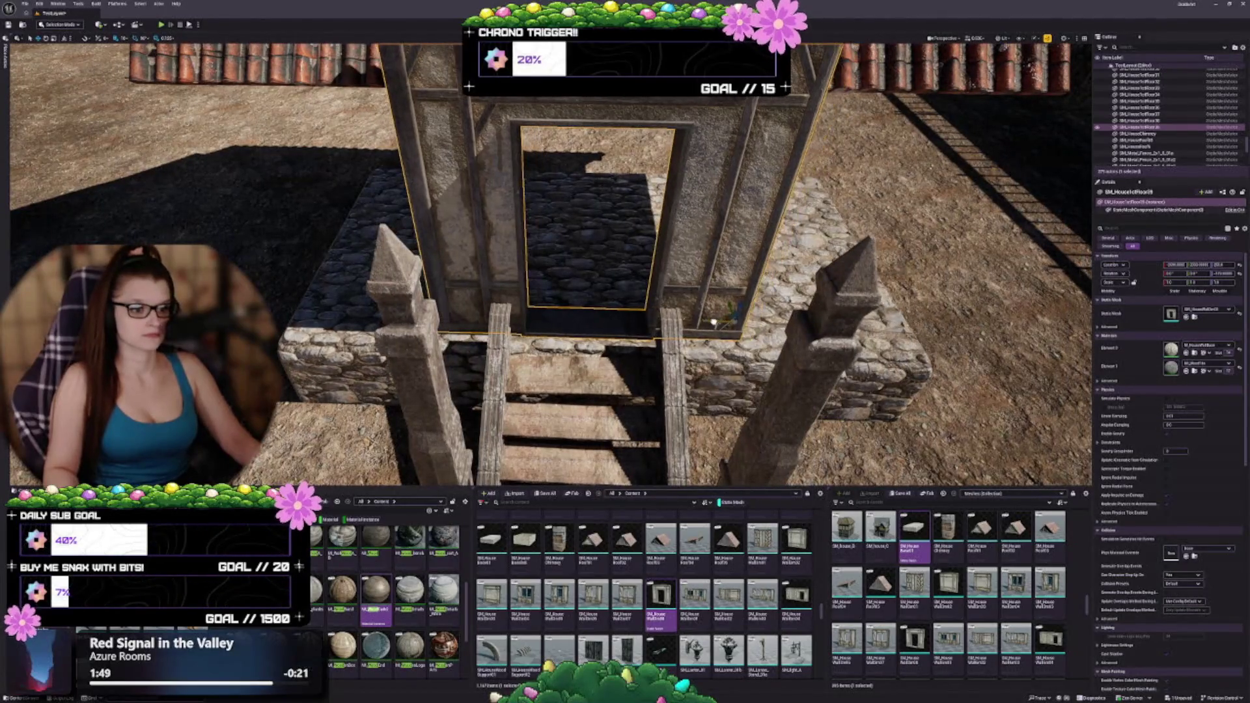
left_click_drag(582, 286, 582, 286)
left_click_drag(554, 186, 581, 189)
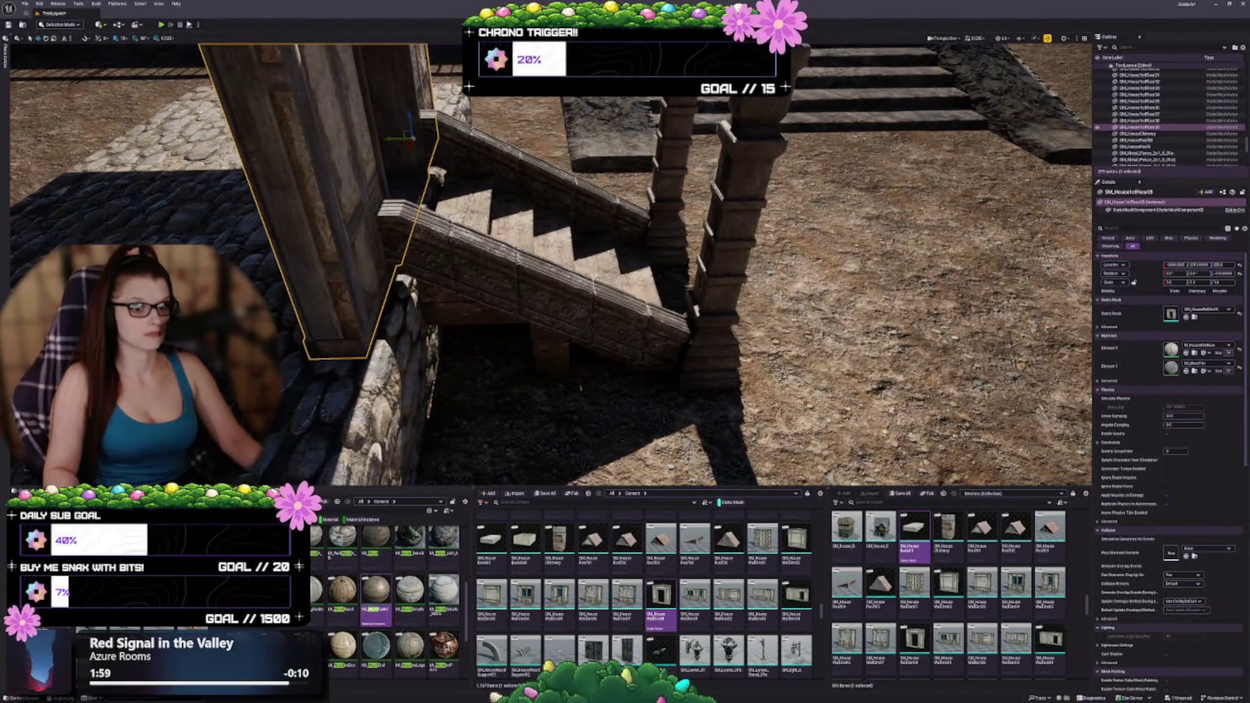
left_click_drag(582, 286, 581, 286)
key("Escape")
left_click(581, 286)
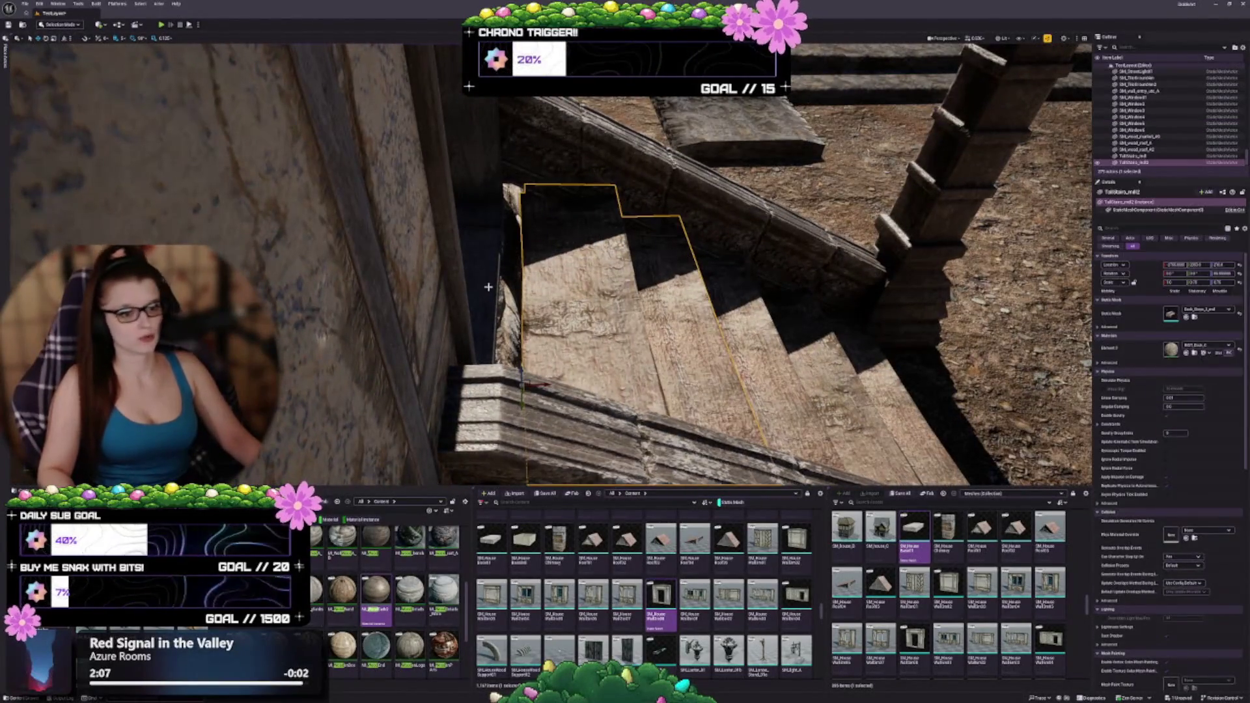
left_click(482, 260)
left_click_drag(582, 286, 581, 286)
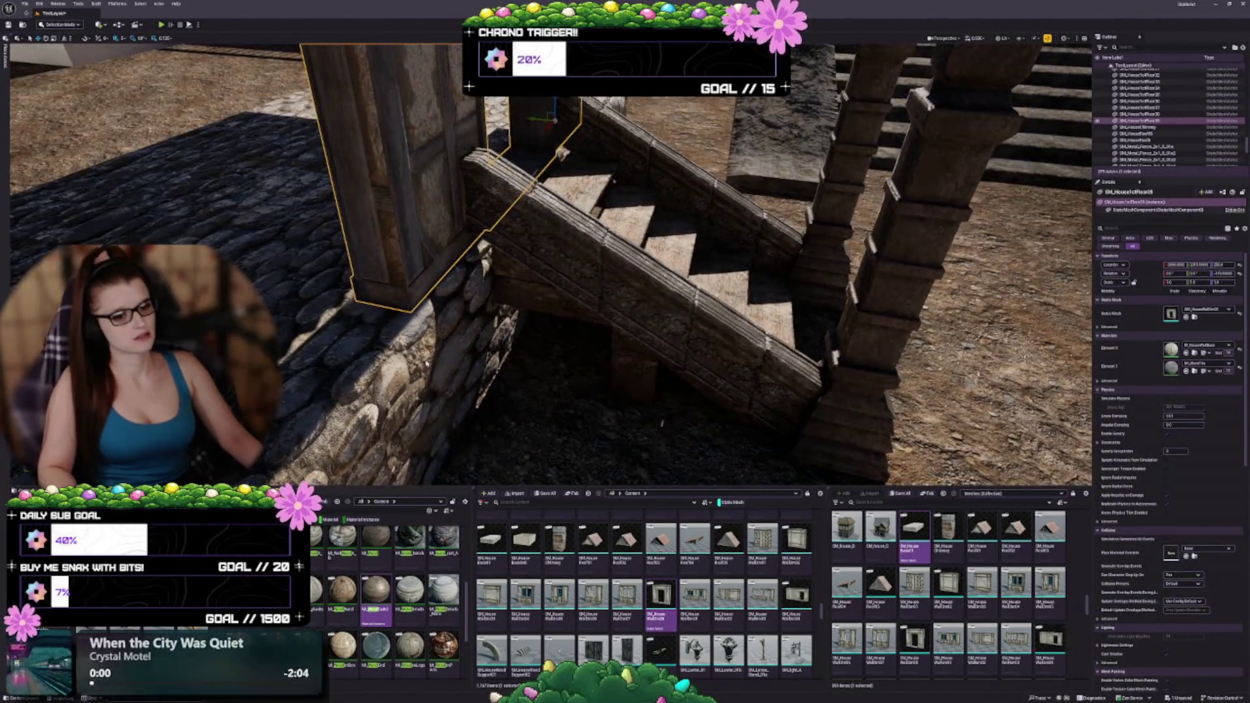
left_click(561, 153, "ctrl")
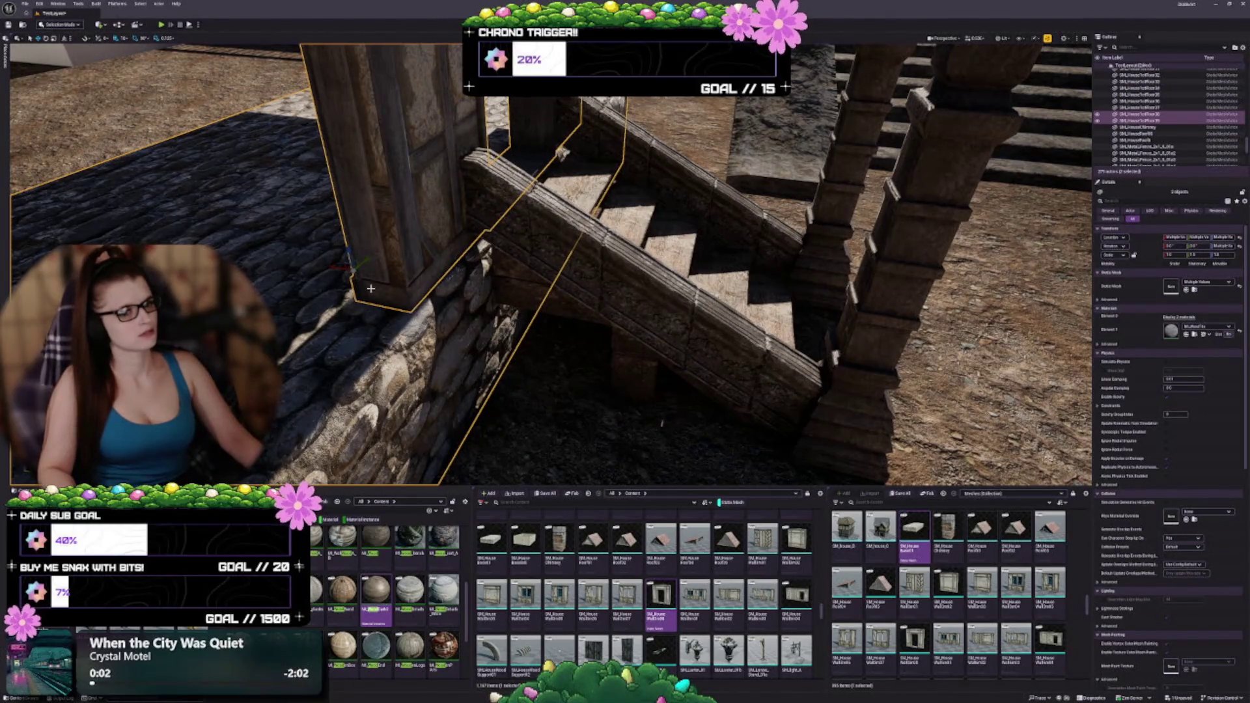
key("a")
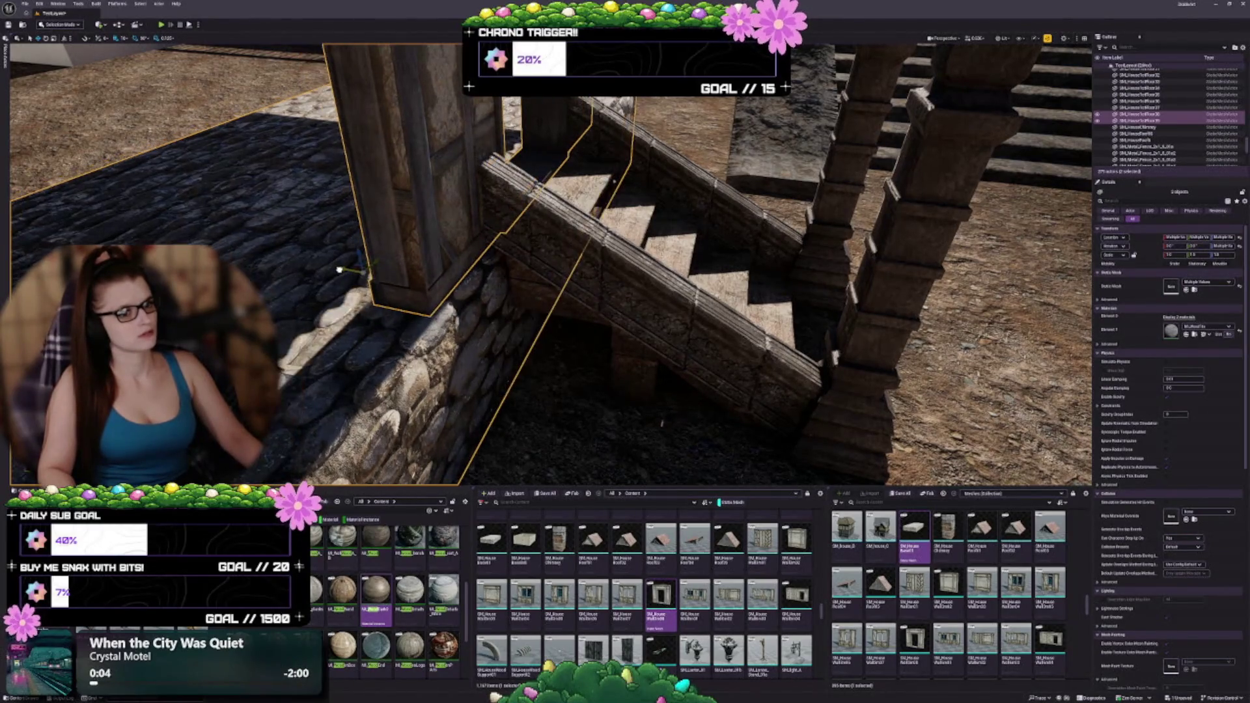
mouse_move(616, 300)
left_mouse_down()
mouse_move(675, 319)
mouse_move(683, 391)
mouse_move(680, 374)
mouse_move(715, 364)
mouse_move(664, 364)
left_mouse_up()
key("Escape")
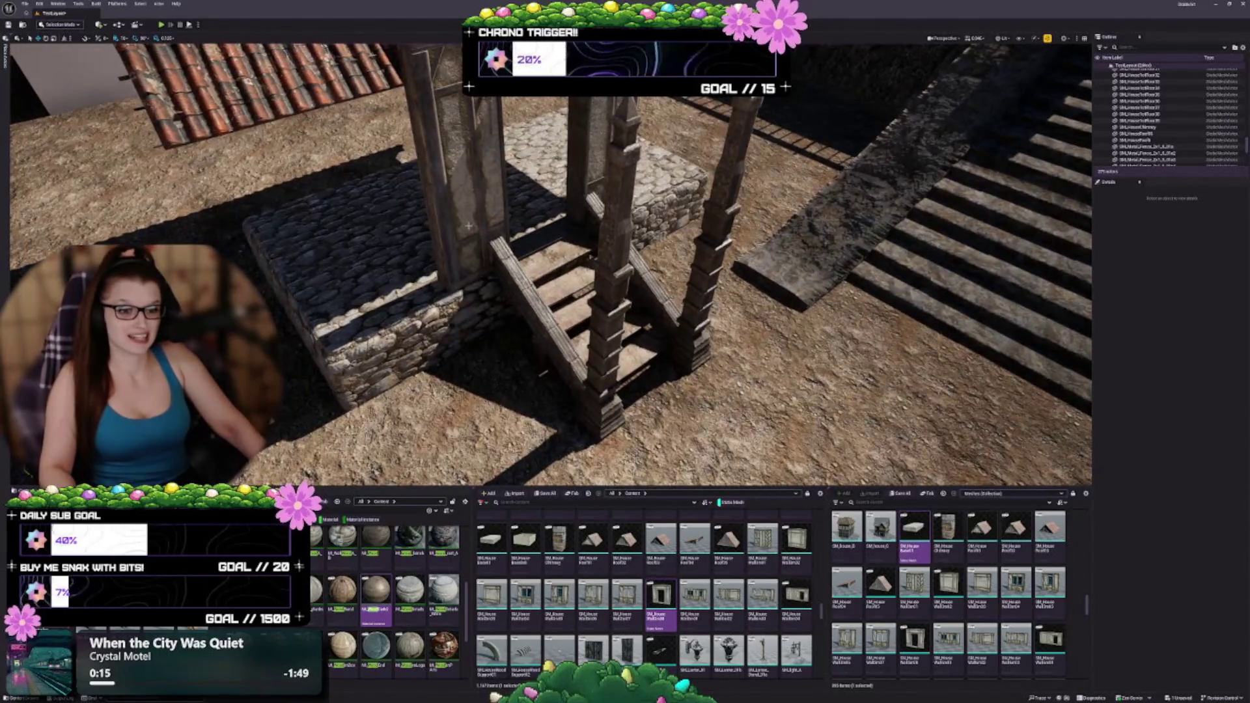
Duplicate the doorway wall and move the copy to the left
left_click(592, 156)
key("f")
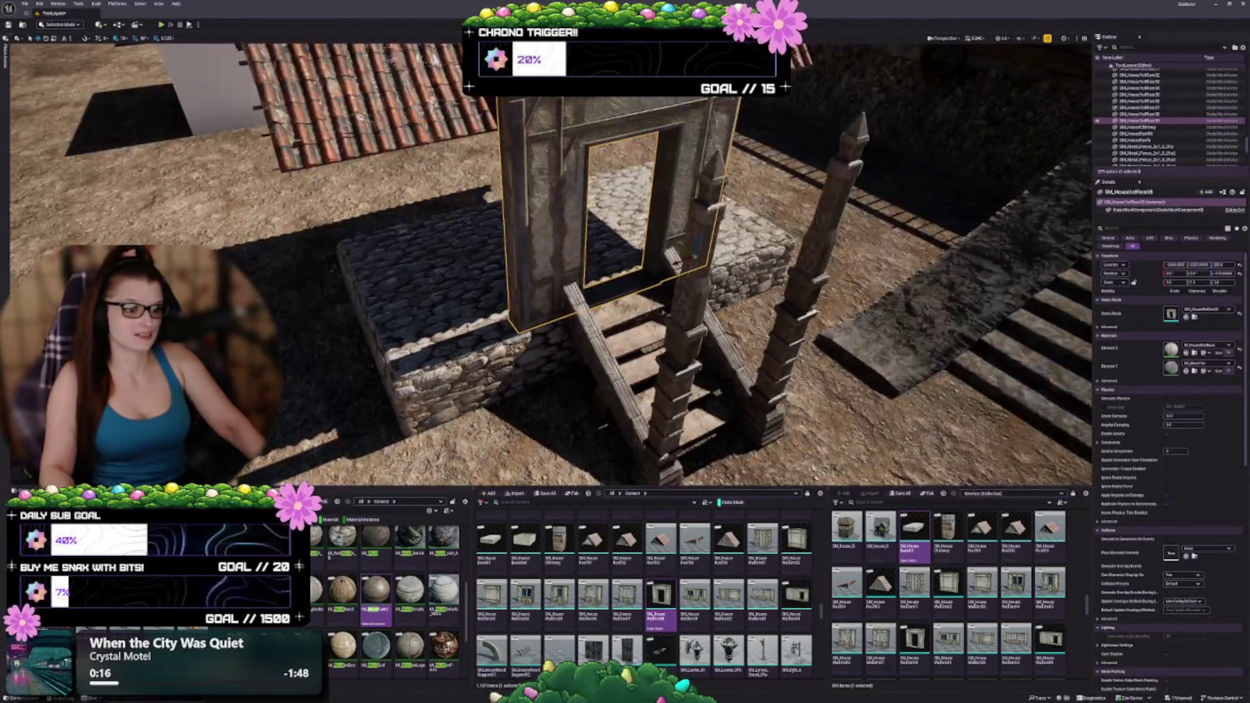
left_click_drag(679, 366, 669, 357)
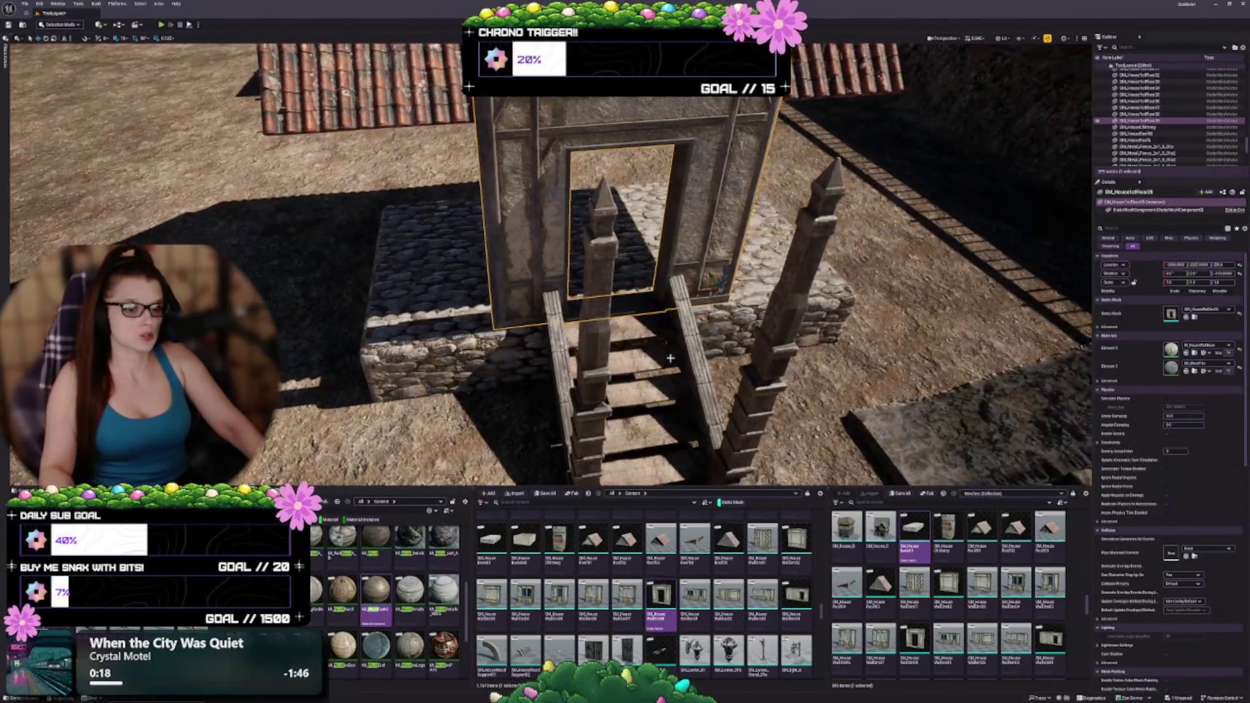
left_click_drag(691, 293, 460, 301, "alt")
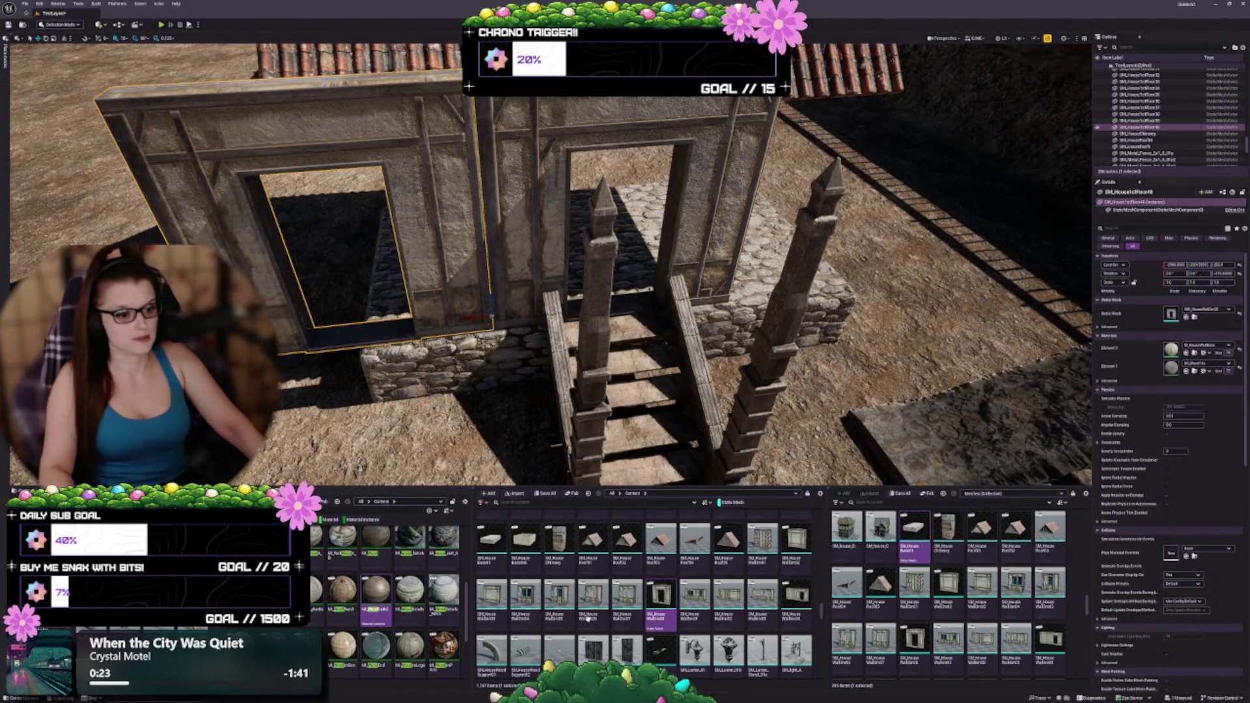
Replace the copy's mesh with the solid braced wall panel from the Content Browser
scroll(716, 599, "down", 2)
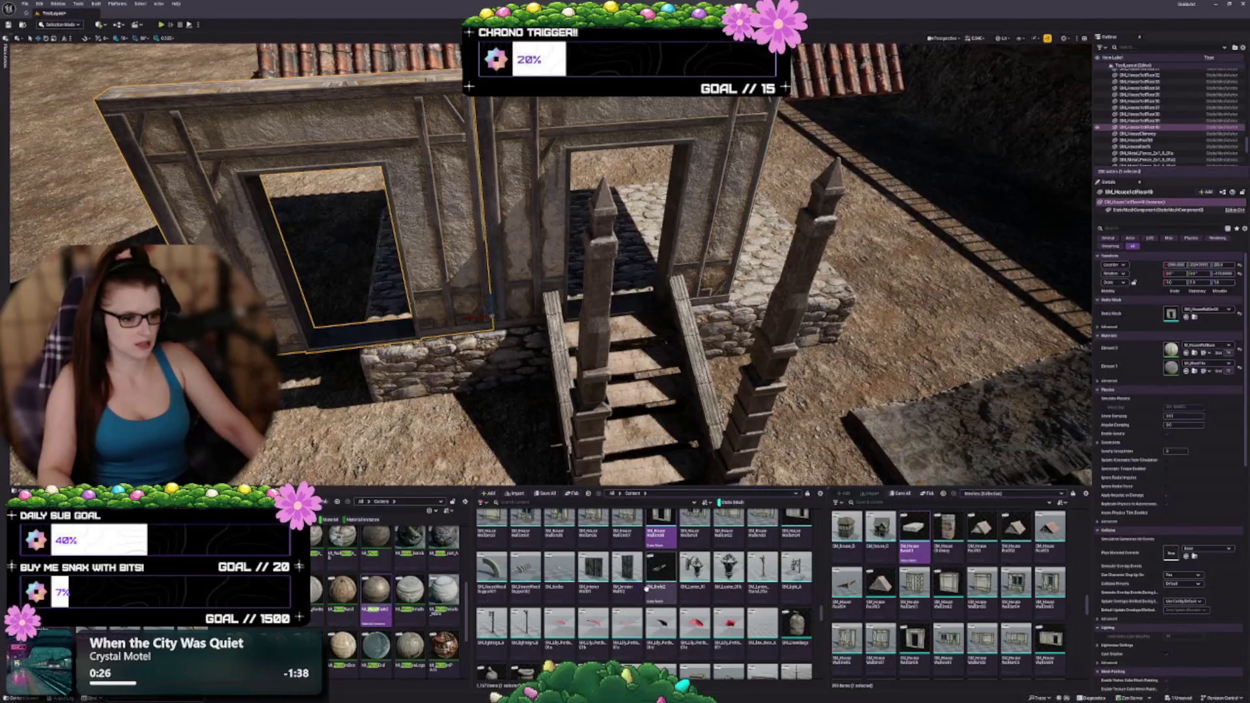
scroll(625, 568, "down", 5)
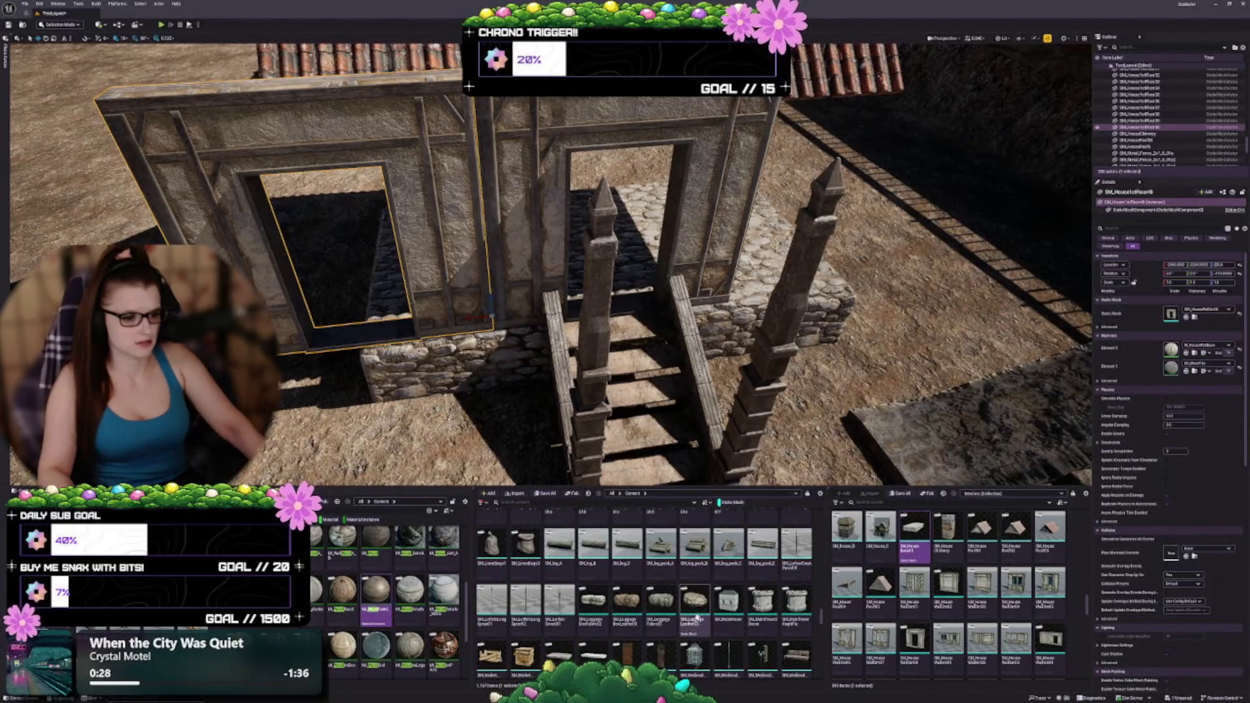
scroll(698, 615, "down", 1)
scroll(725, 565, "down", 3)
scroll(725, 565, "down", 3)
scroll(724, 564, "up", 10)
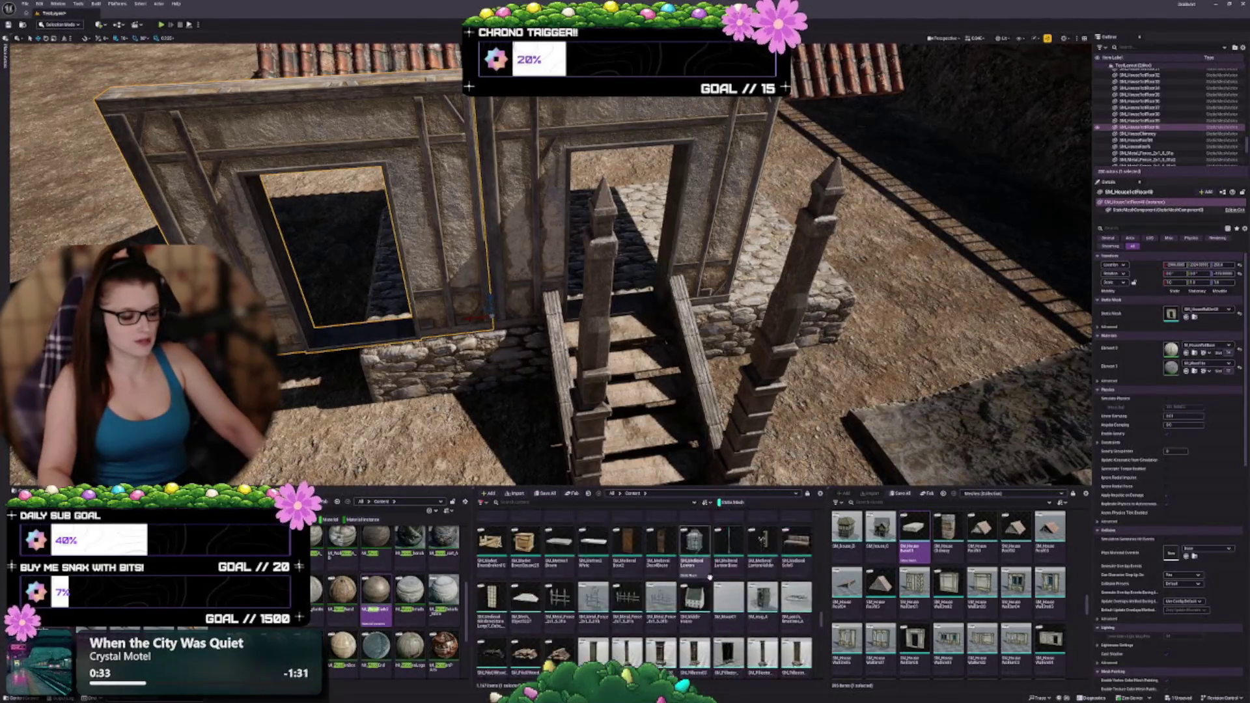
scroll(691, 589, "up", 5)
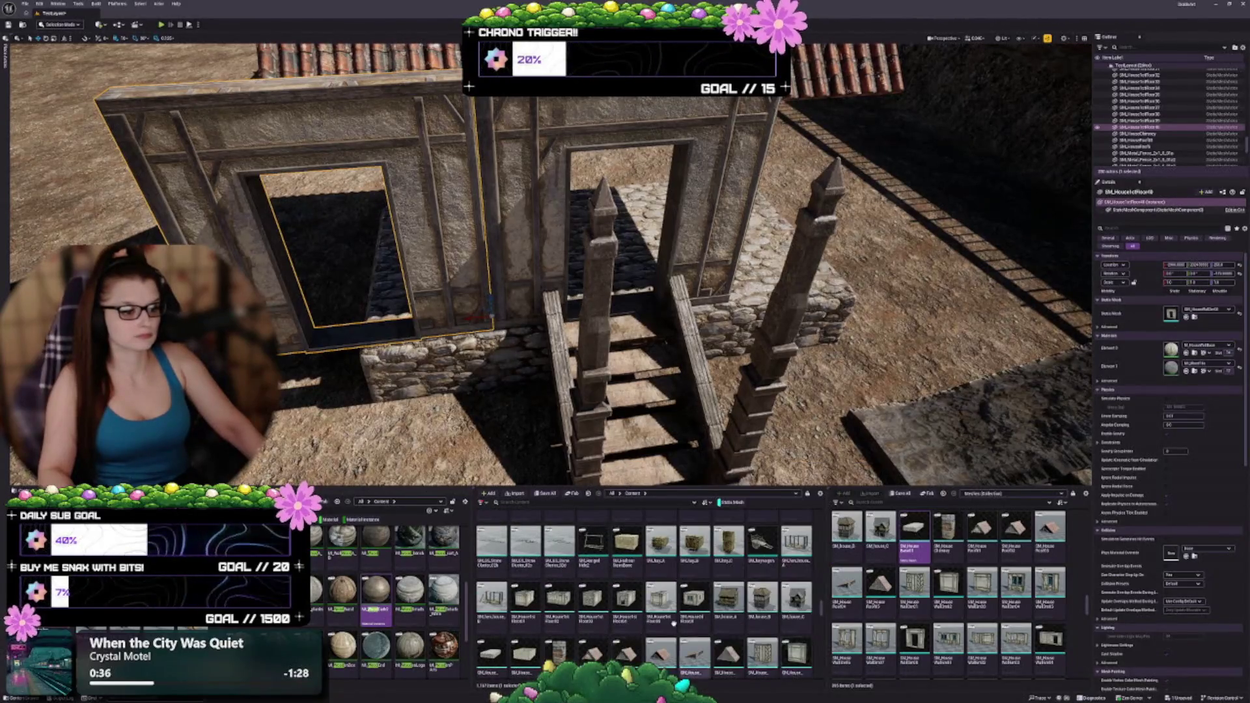
scroll(644, 605, "down", 2)
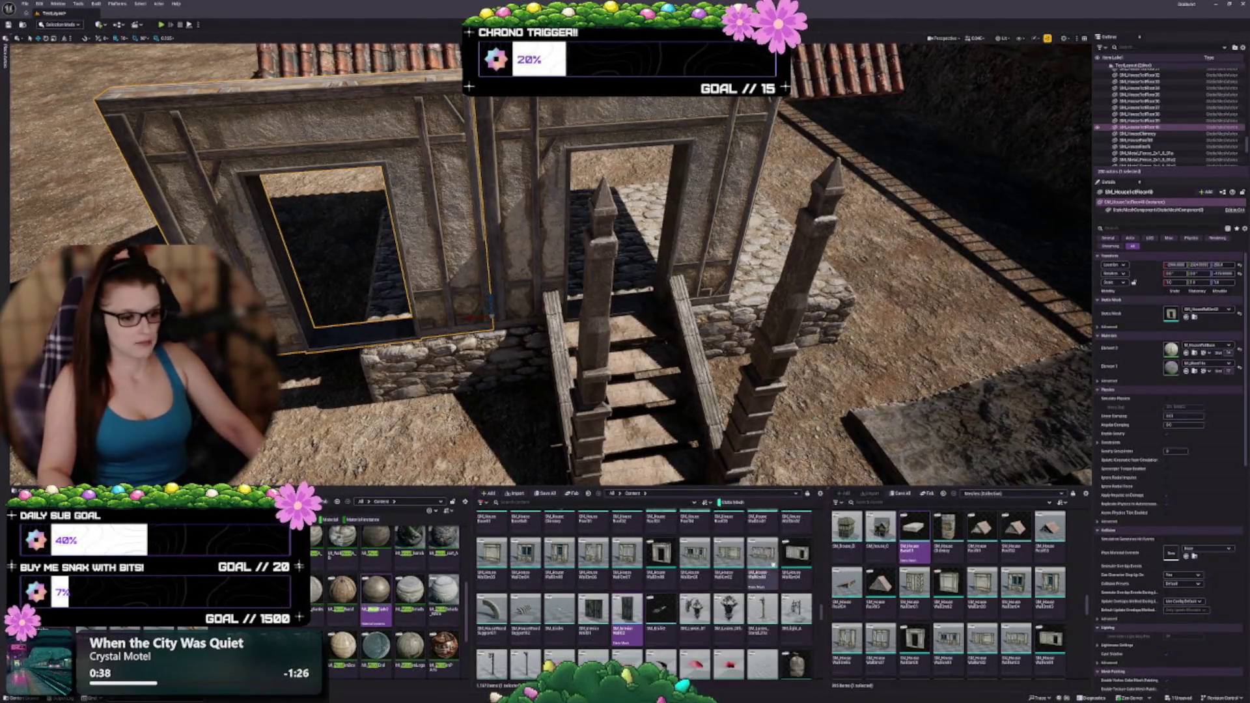
mouse_move(717, 589)
scroll(709, 586, "down", 2)
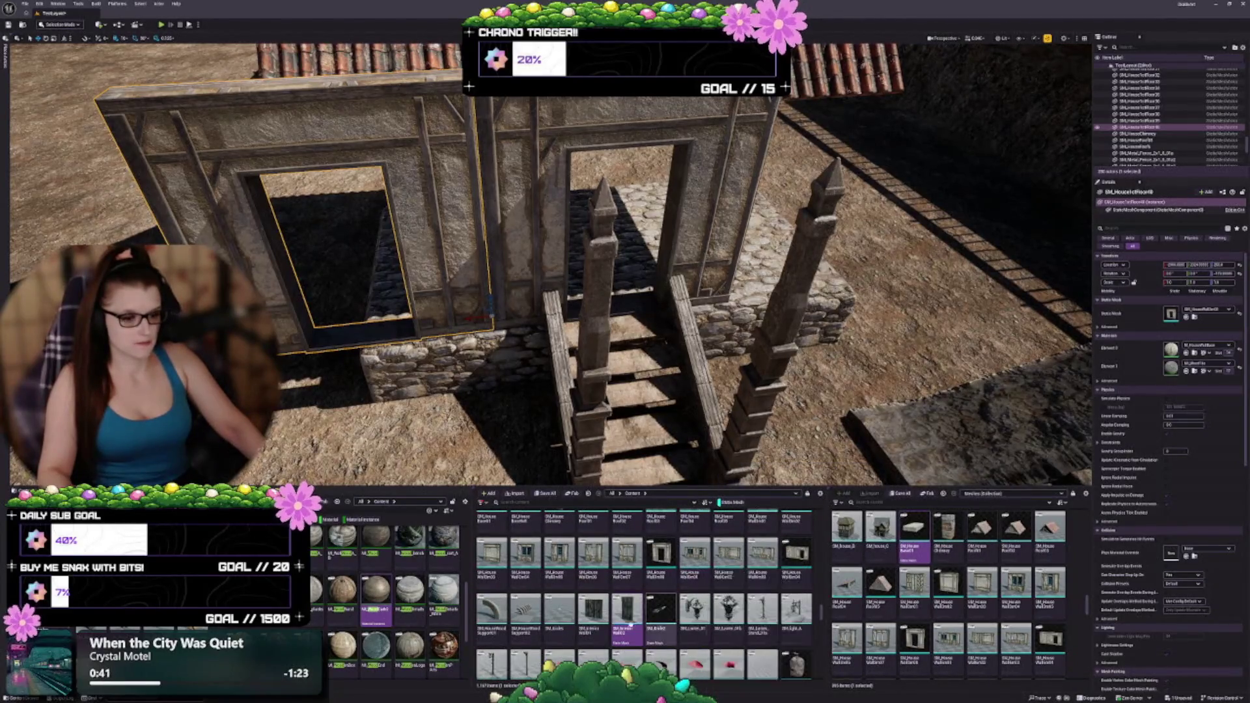
scroll(624, 612, "down", 5)
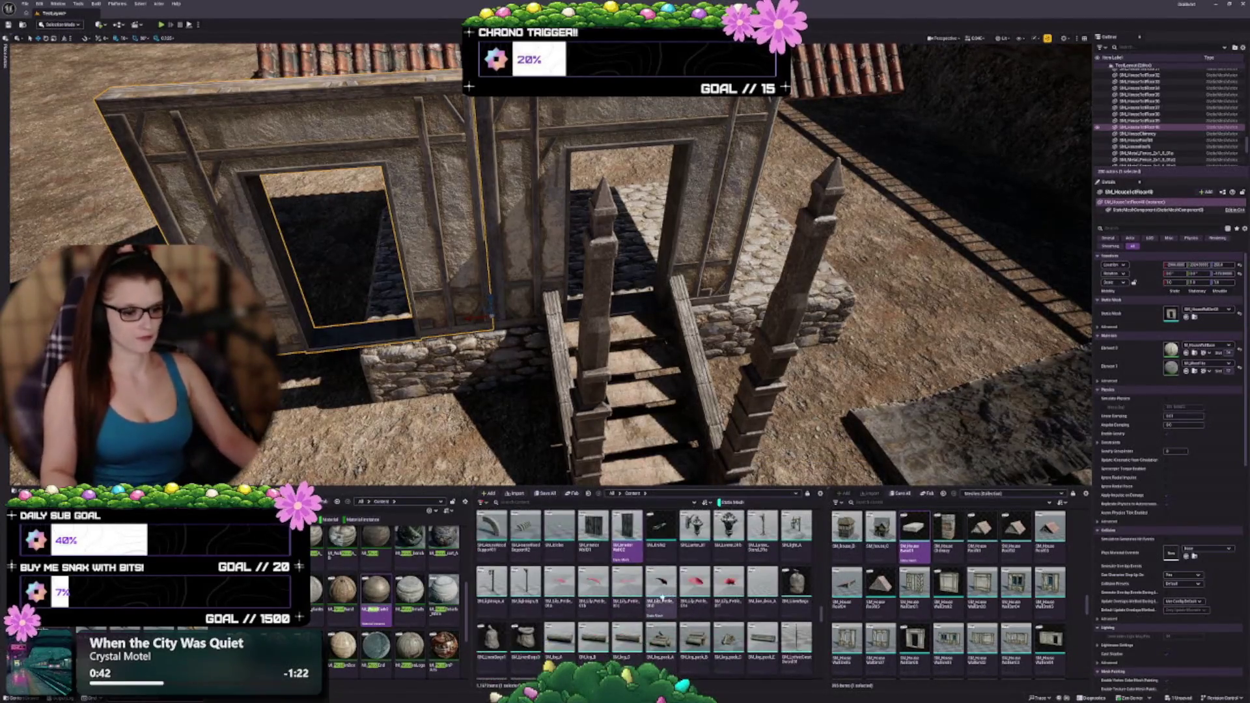
scroll(651, 574, "up", 5)
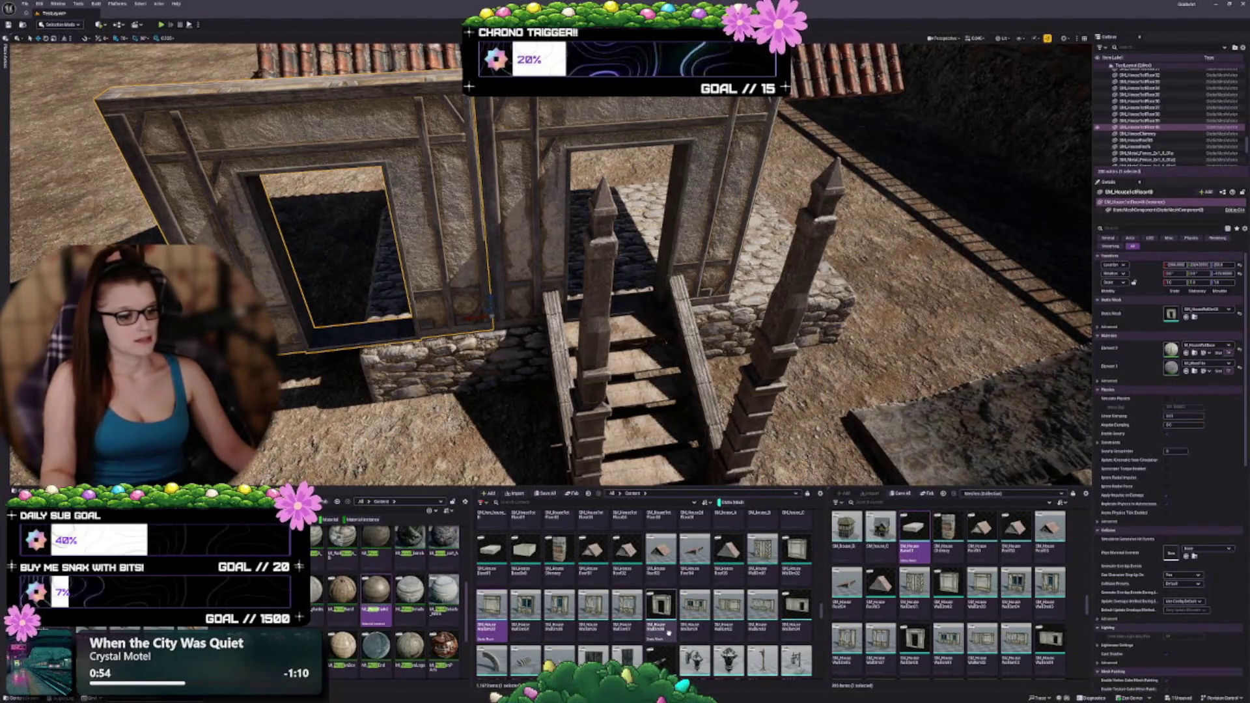
left_click(762, 550)
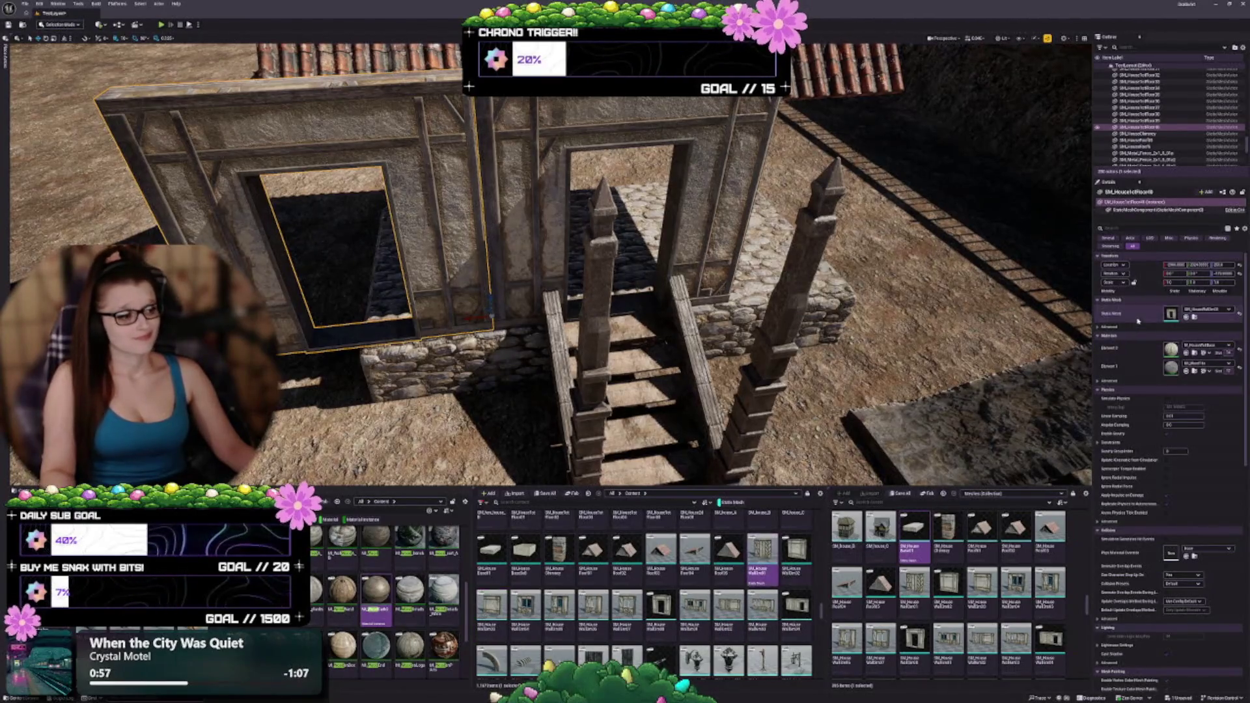
left_click(1186, 317)
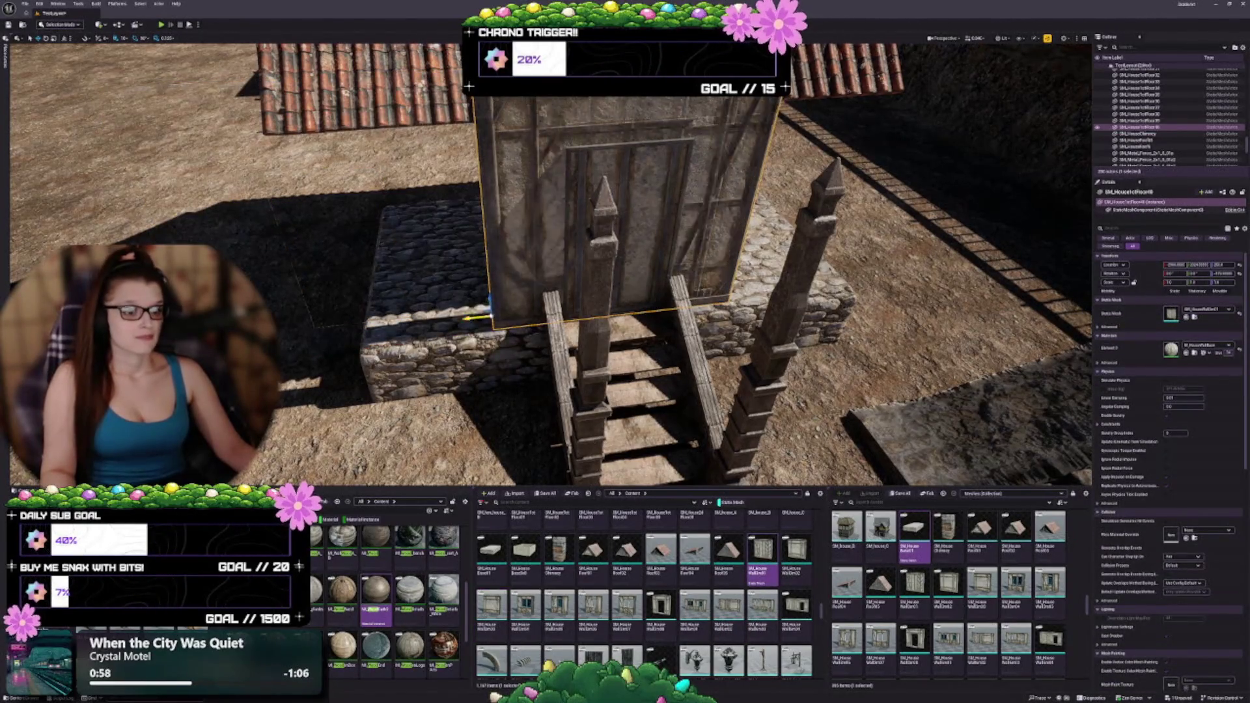
Slide the braced wall left along Y until it sits beside the door frame
mouse_move(478, 317)
left_mouse_down()
mouse_move(173, 299)
mouse_move(204, 300)
left_mouse_up()
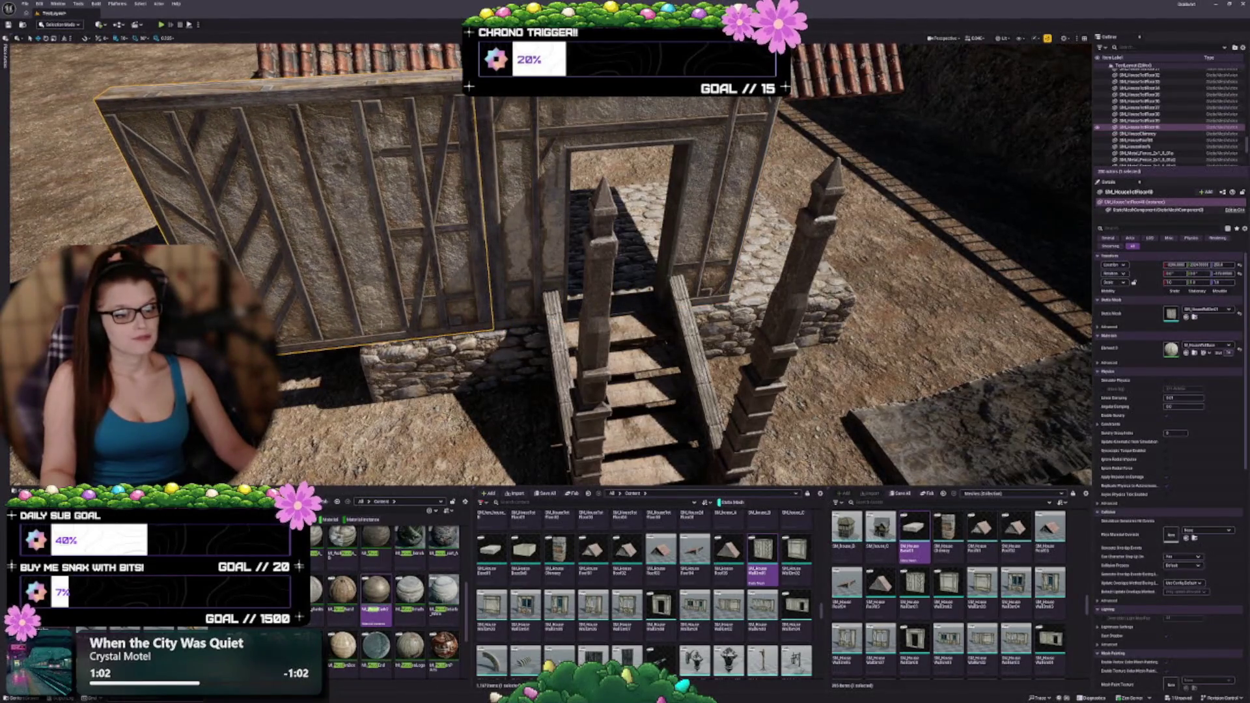
scroll(550, 261, "down", 5)
left_click_drag(549, 260, 650, 261)
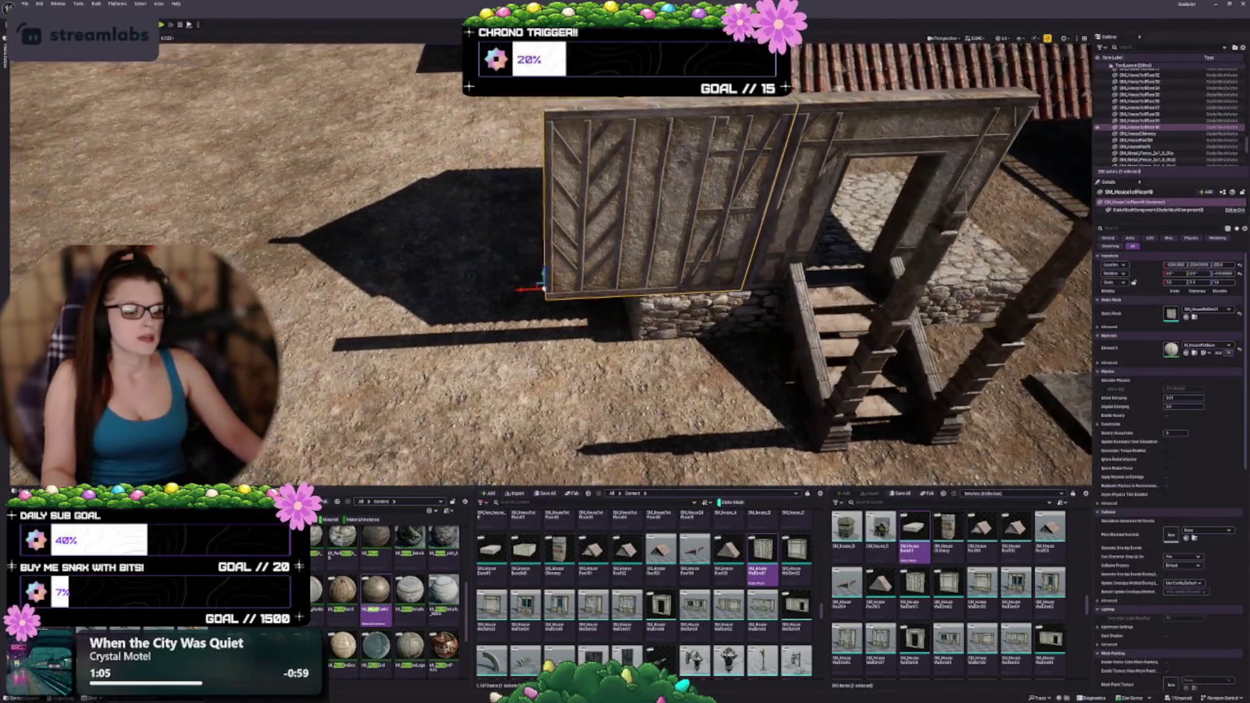
left_click_drag(549, 260, 650, 274)
left_click_drag(550, 260, 443, 267)
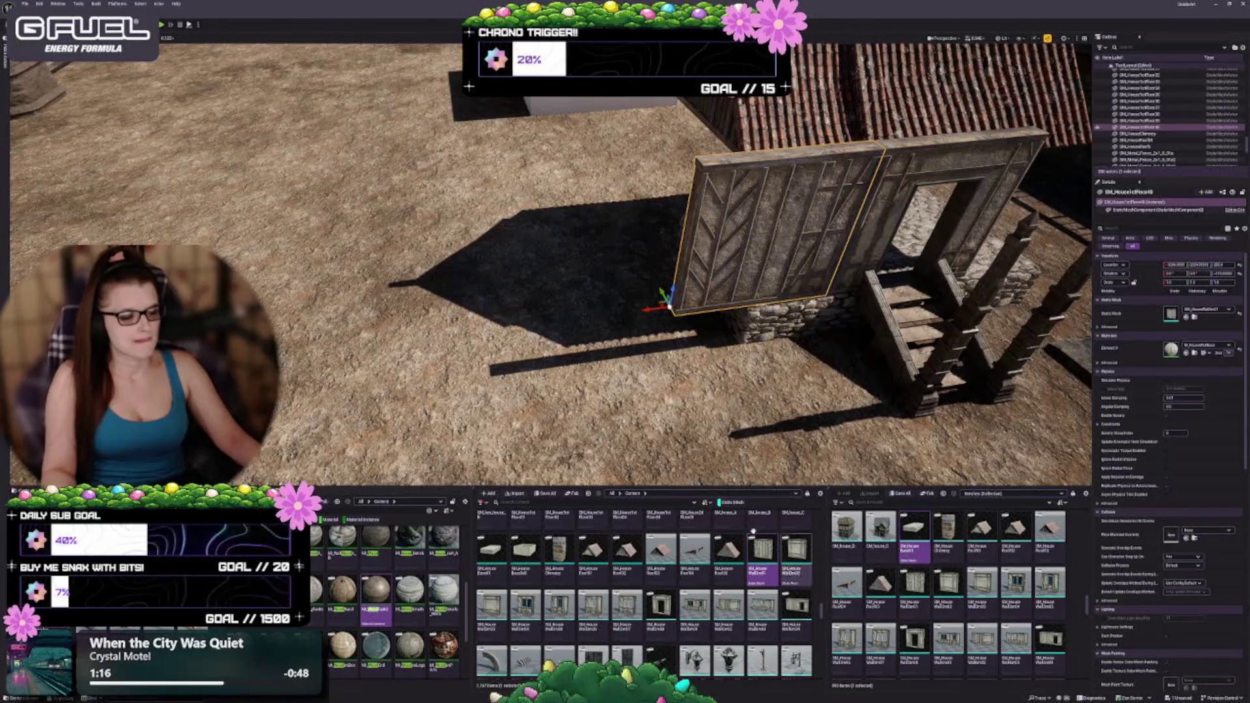
Clear the Static Mesh filter and open Content > CustomVariants > Meshes
left_click(725, 502)
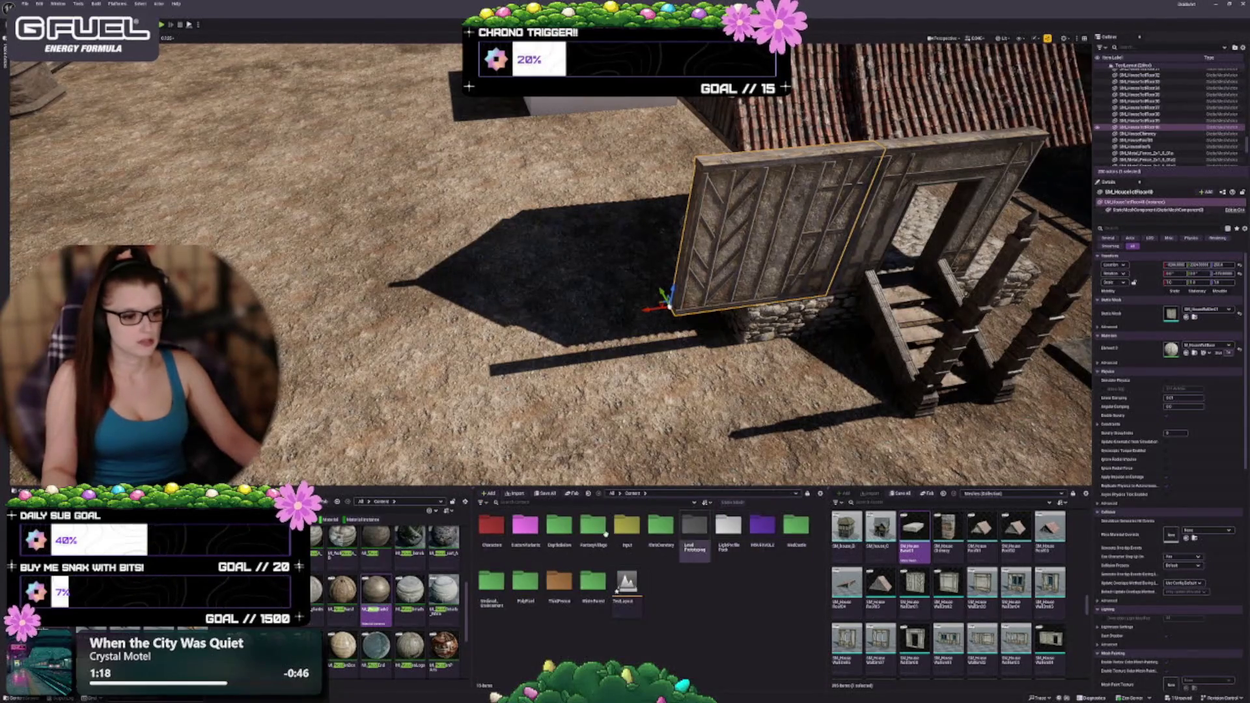
double_click(525, 526)
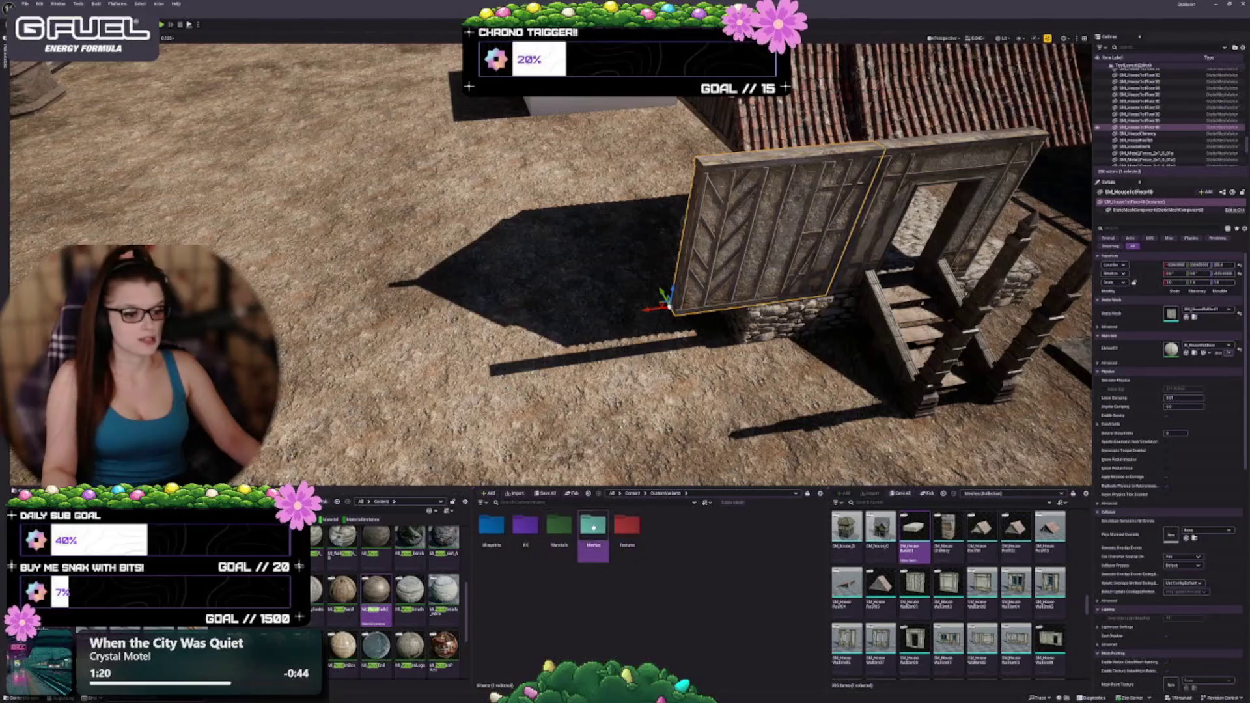
double_click(593, 526)
Copy the two selected wall meshes into the CustomVariants Meshes folder
left_click(913, 586)
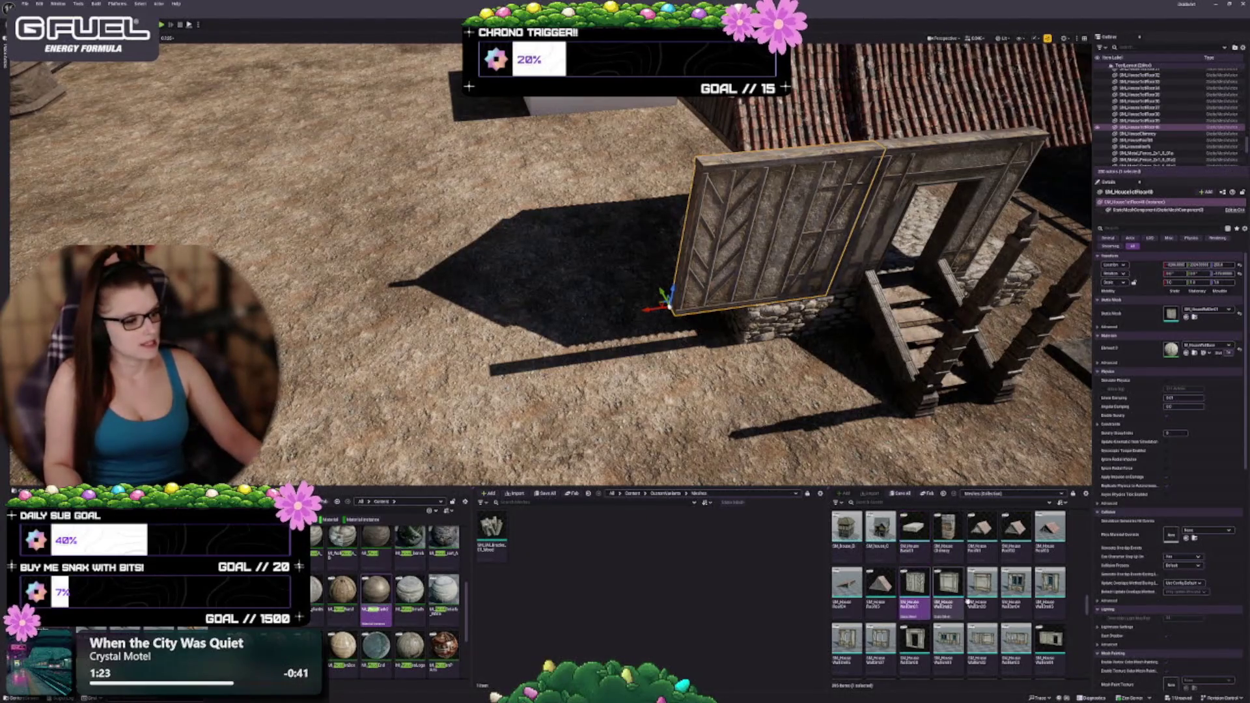
left_click(948, 584, "ctrl")
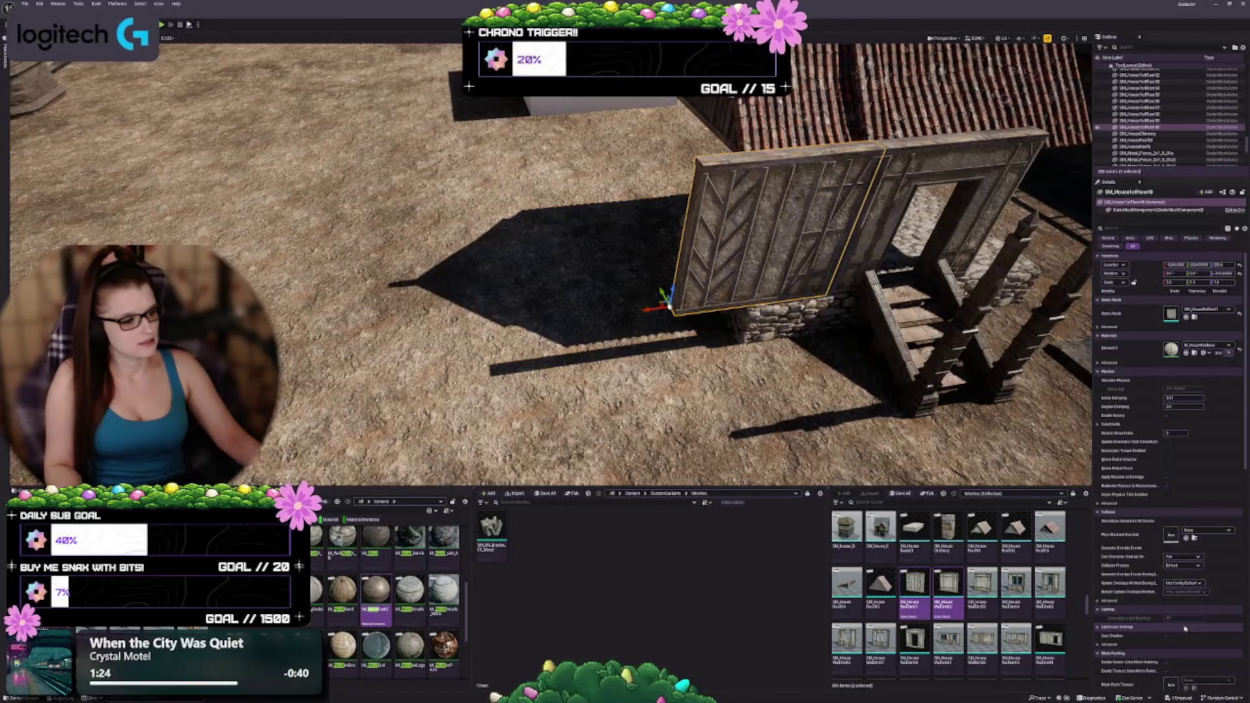
right_click(936, 633)
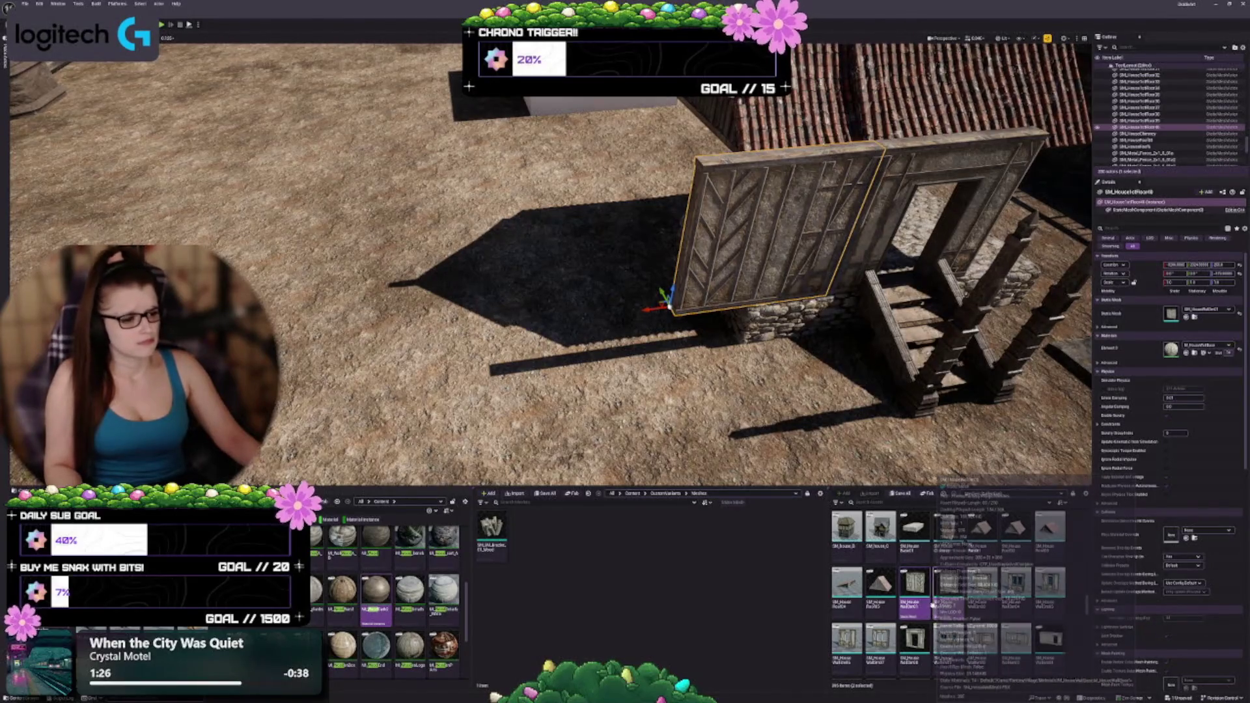
key("Escape")
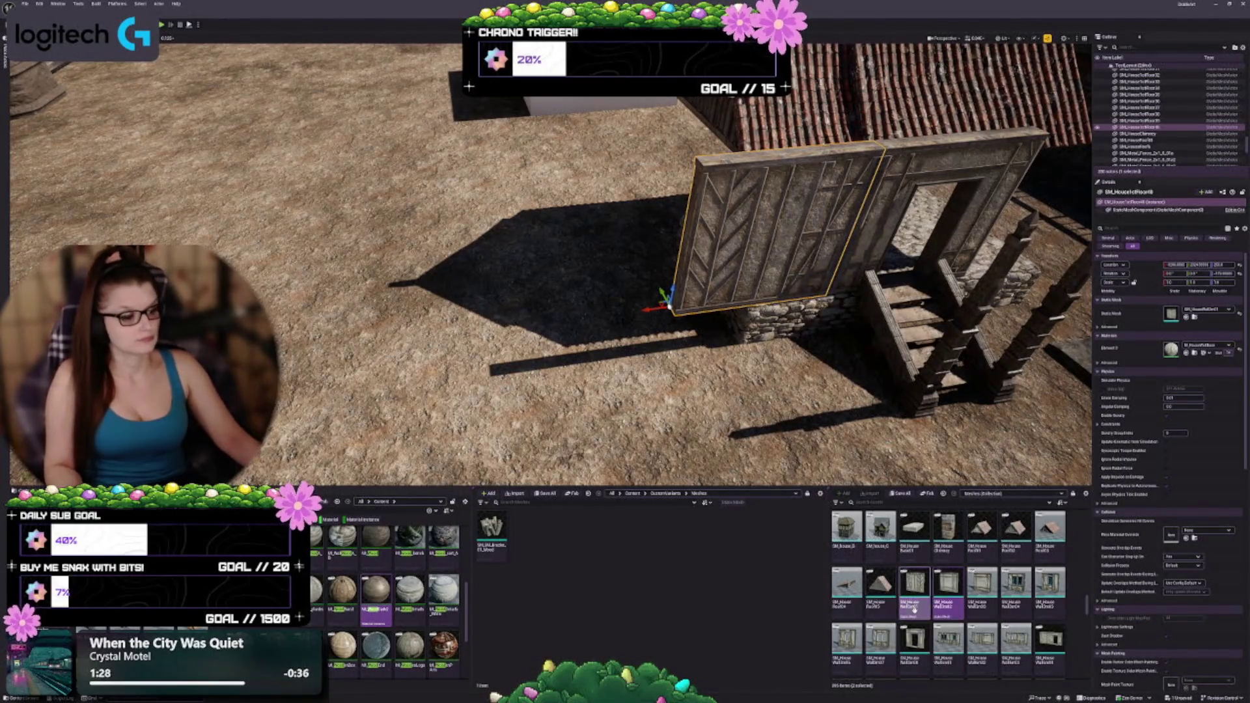
right_click(923, 671)
key("Escape")
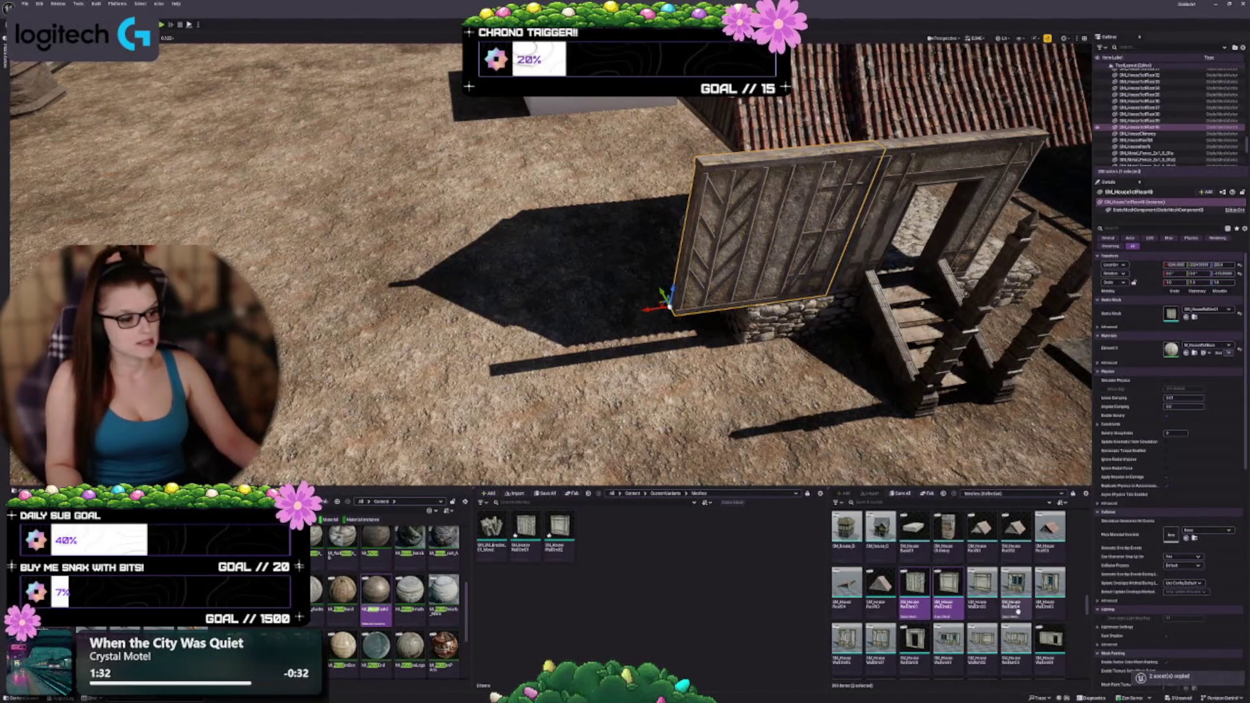
scroll(1017, 611, "down", 2)
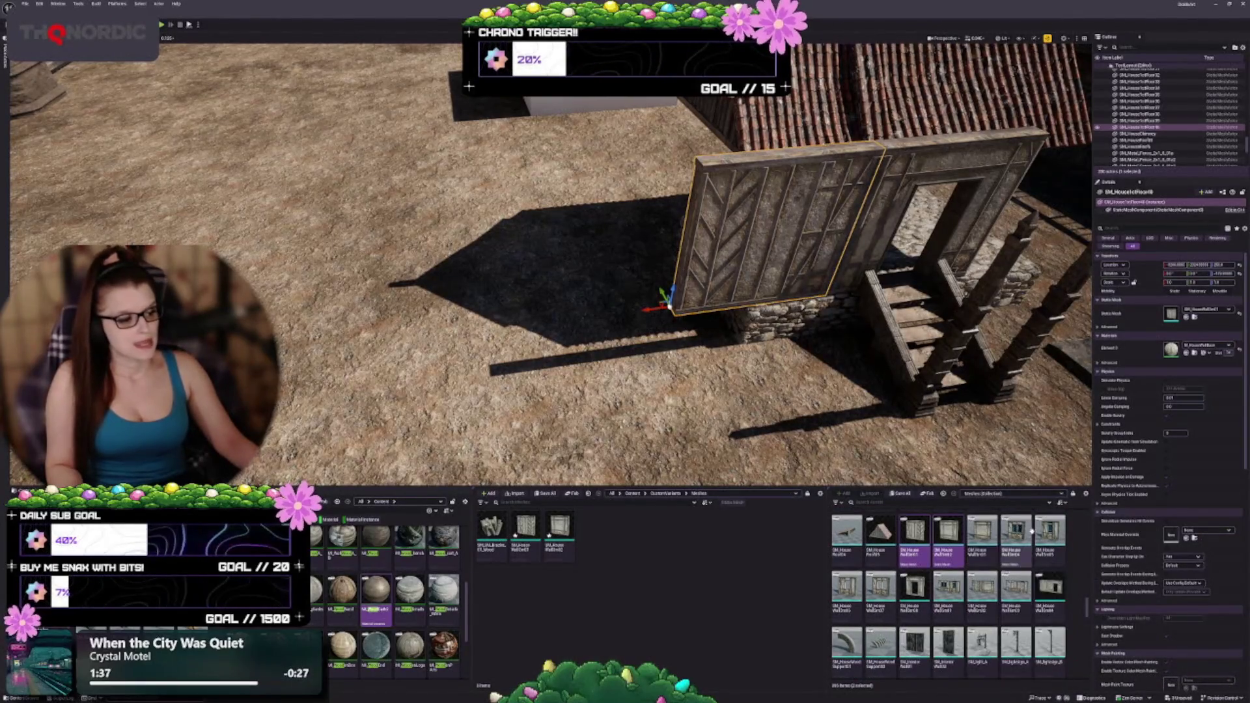
left_click_drag(716, 403, 734, 411)
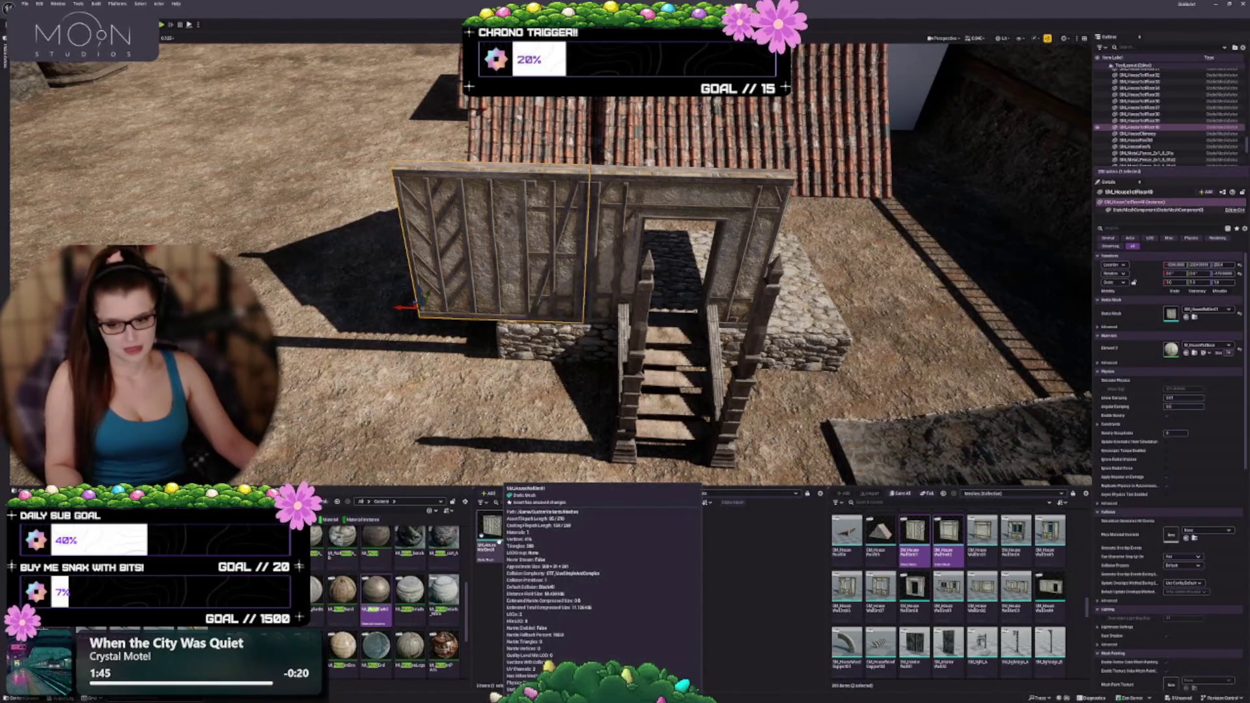
Save all modified content and delete the wall panel from the house
left_click(540, 495)
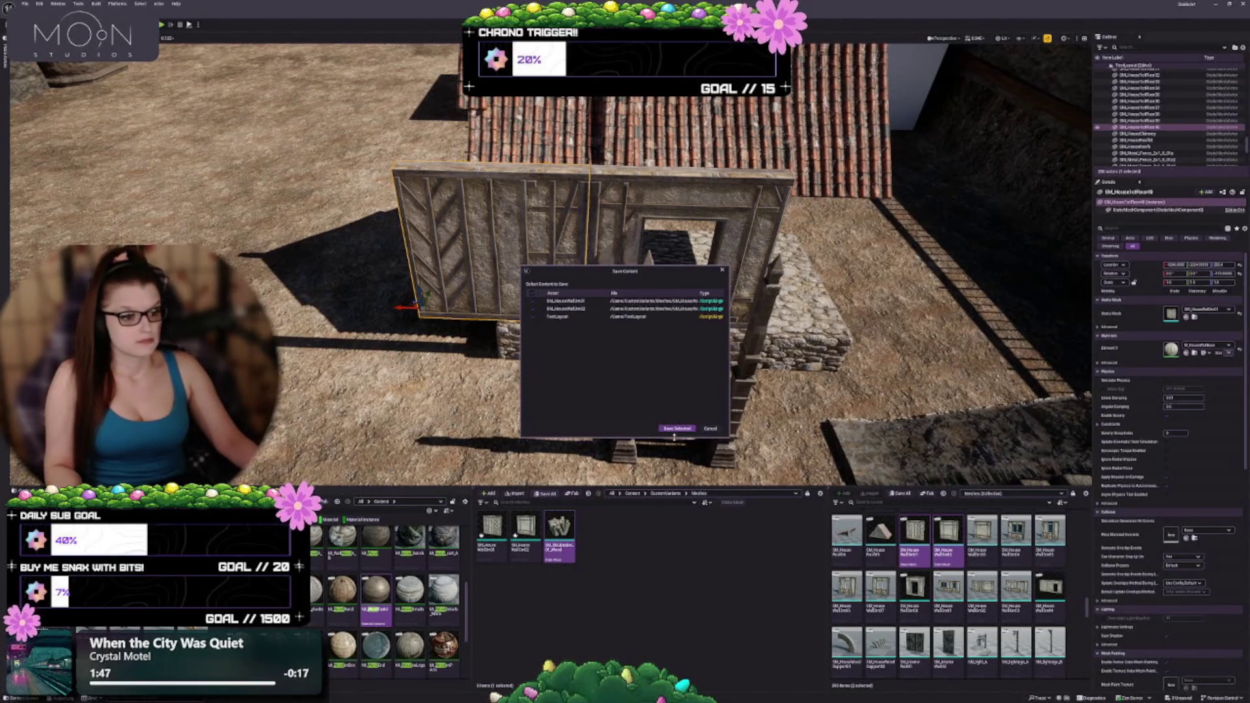
left_click(676, 430)
key("Delete")
key("ctrl+z")
key("Delete")
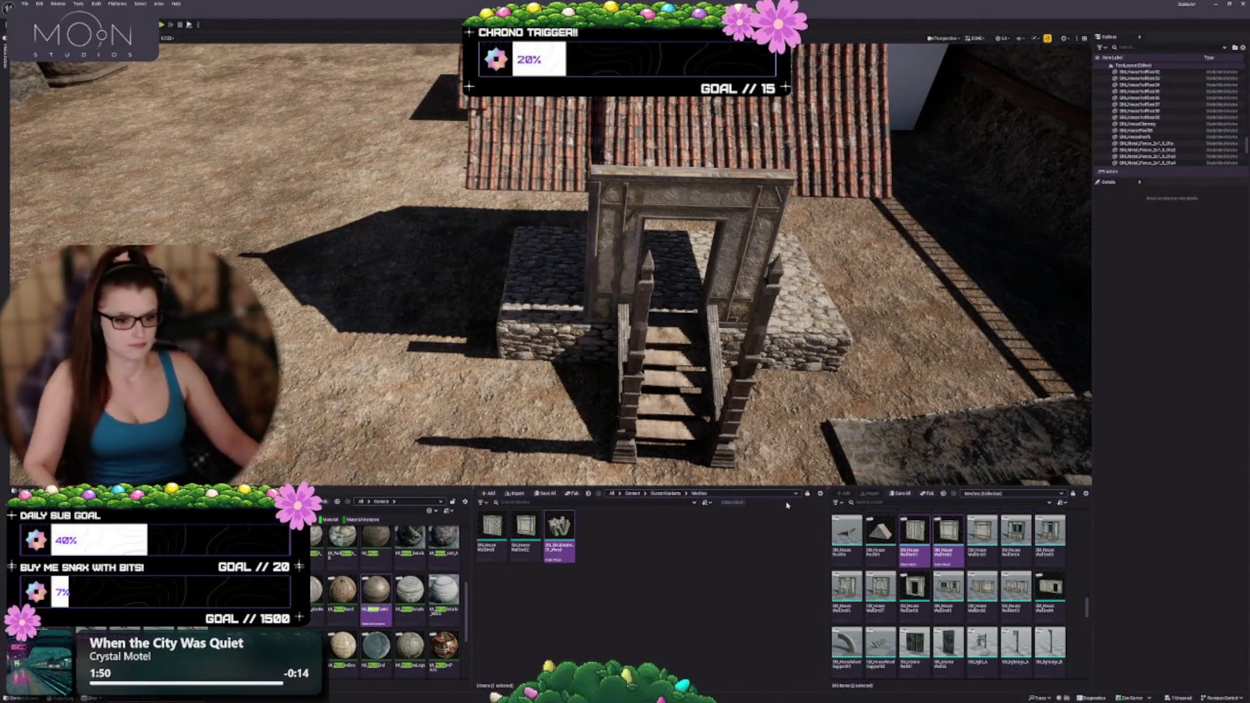
Place the two copied wall meshes side by side on open ground and select the left one
key("w")
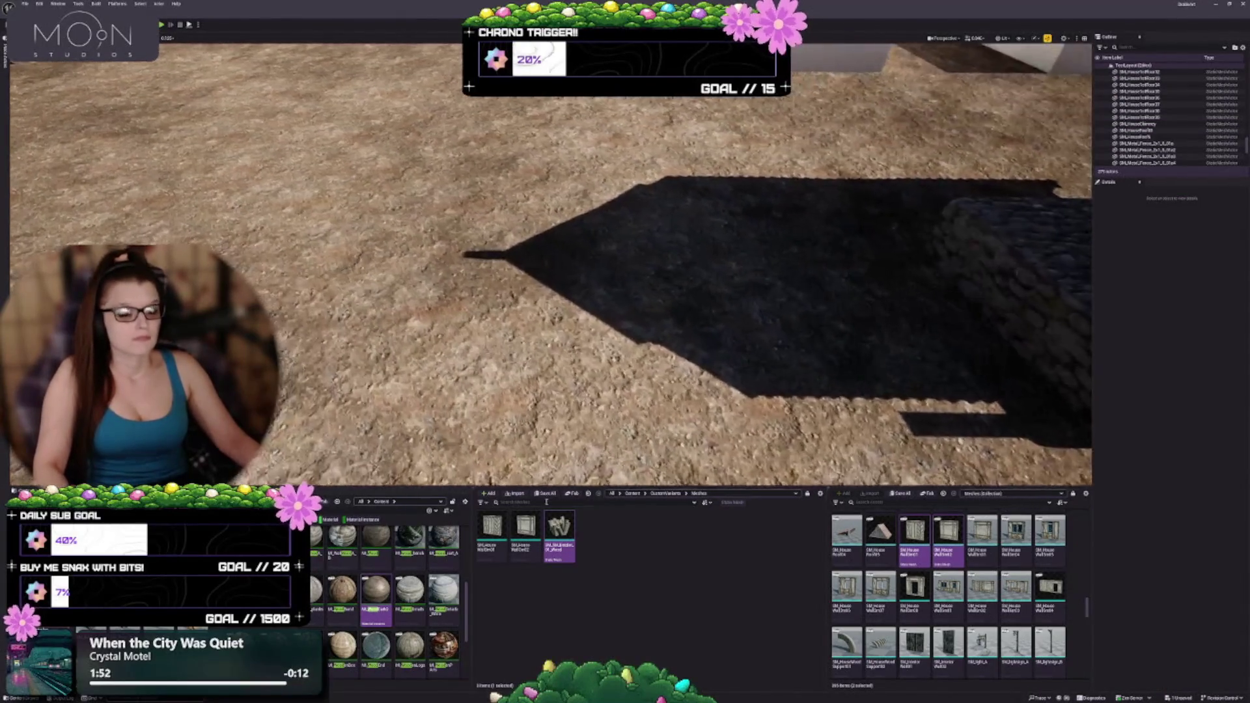
left_click_drag(491, 533, 990, 353)
key("f")
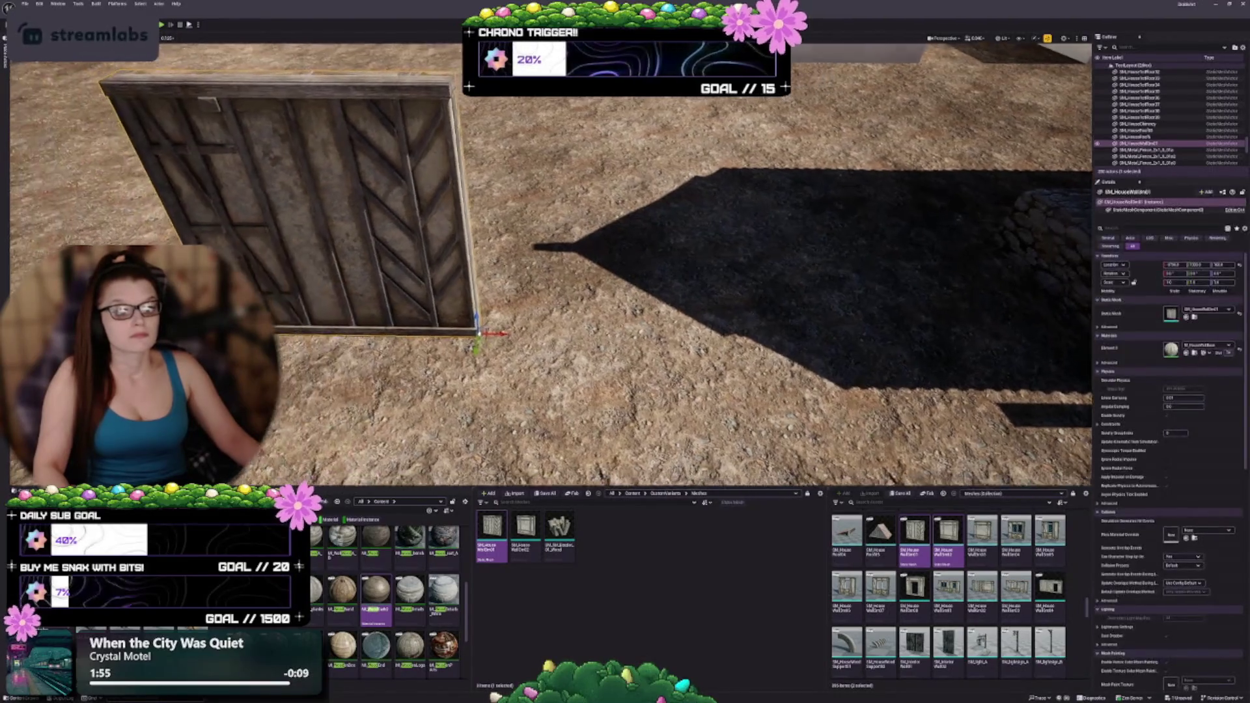
mouse_move(526, 528)
left_mouse_down()
mouse_move(534, 455)
mouse_move(670, 360)
mouse_move(602, 301)
left_mouse_up()
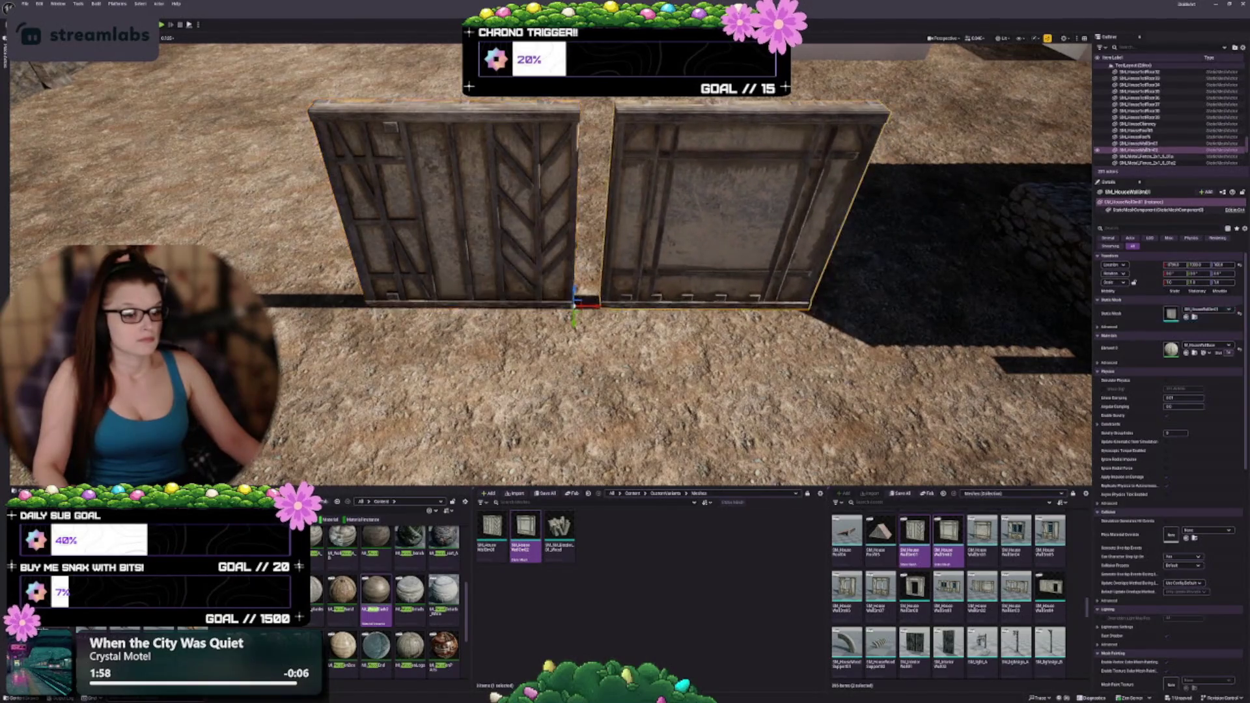
scroll(602, 300, "up", 5)
scroll(631, 126, "up", 2)
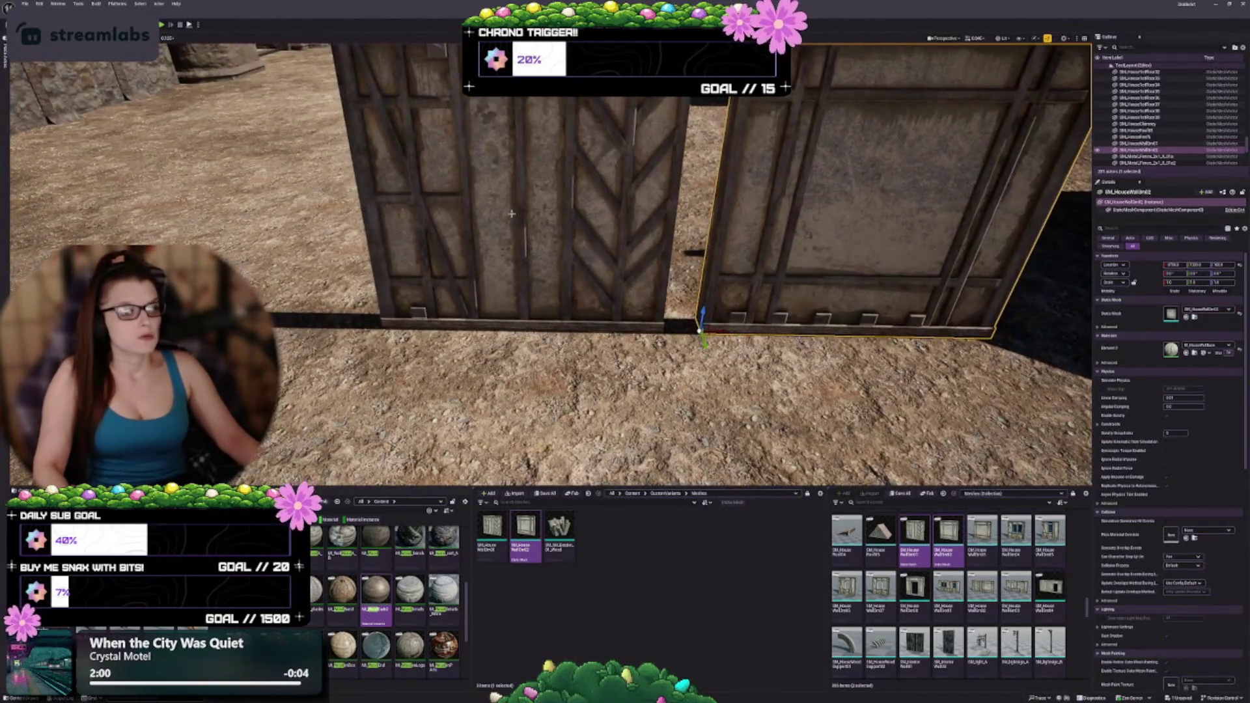
scroll(551, 264, "down", 4)
left_click(521, 260)
scroll(552, 264, "up", 4)
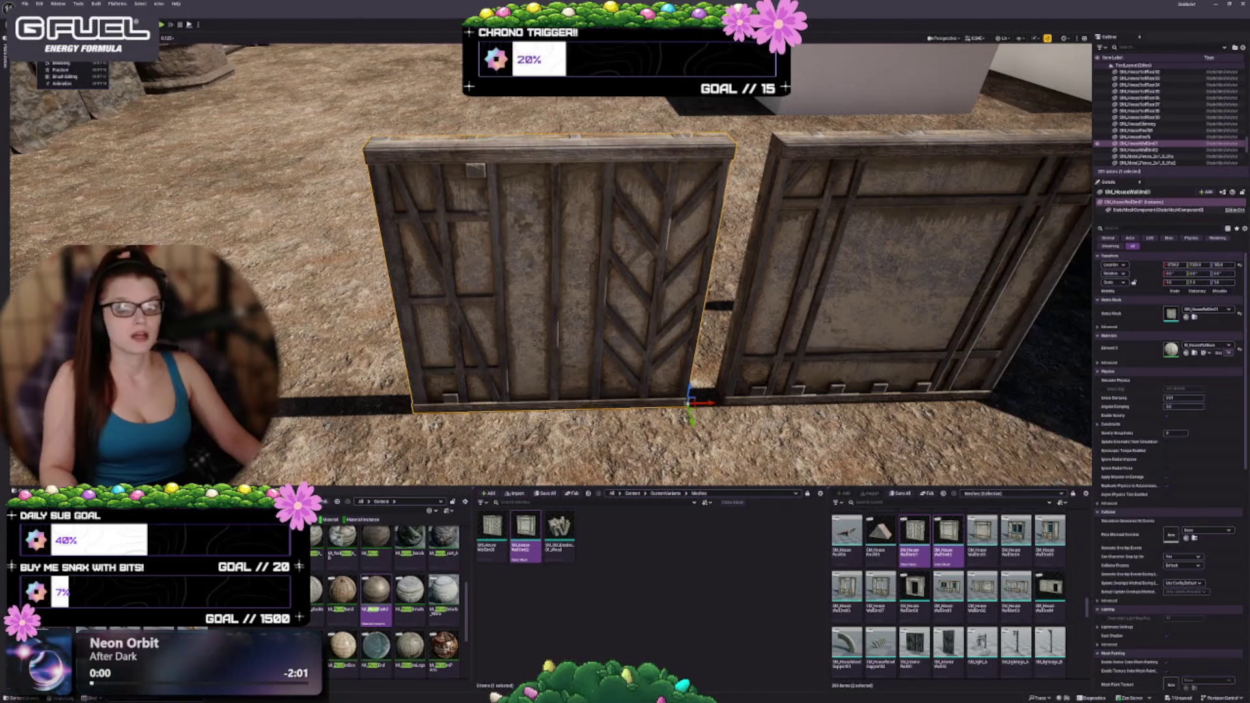
left_click(76, 64)
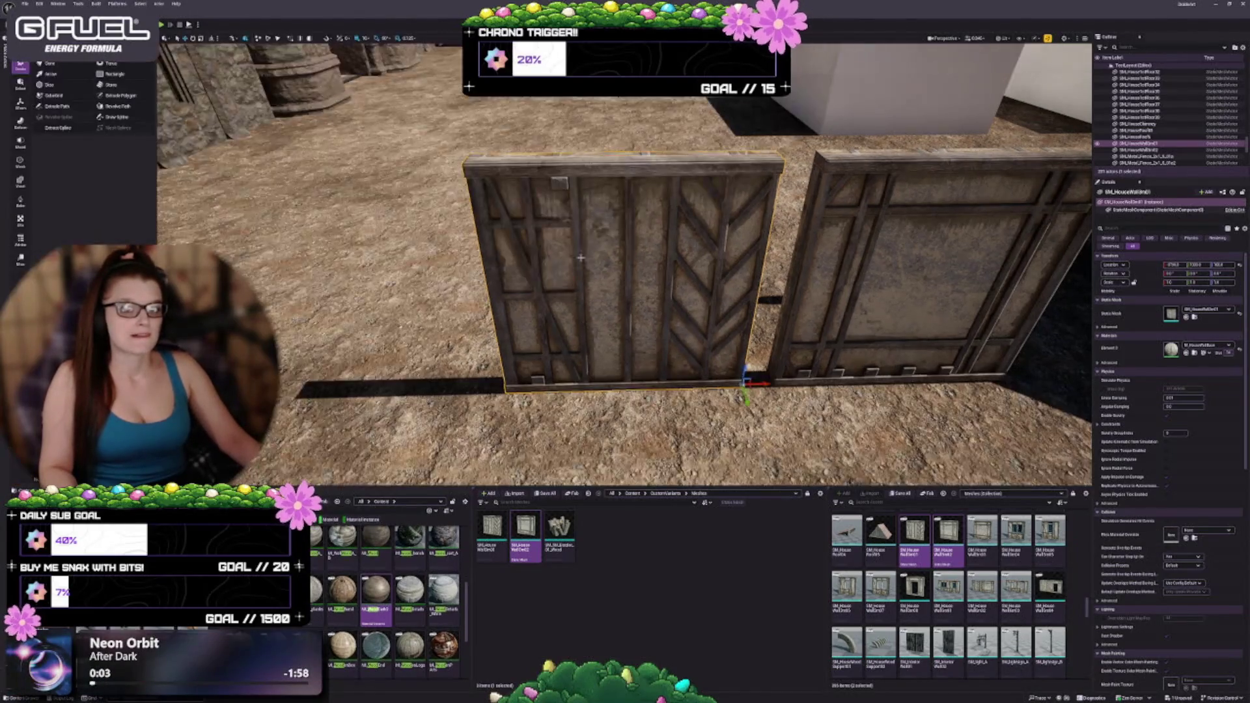
Start PolyGroup Edit on the braced wall from Modeling Mode's Select category
scroll(639, 386, "up", 5)
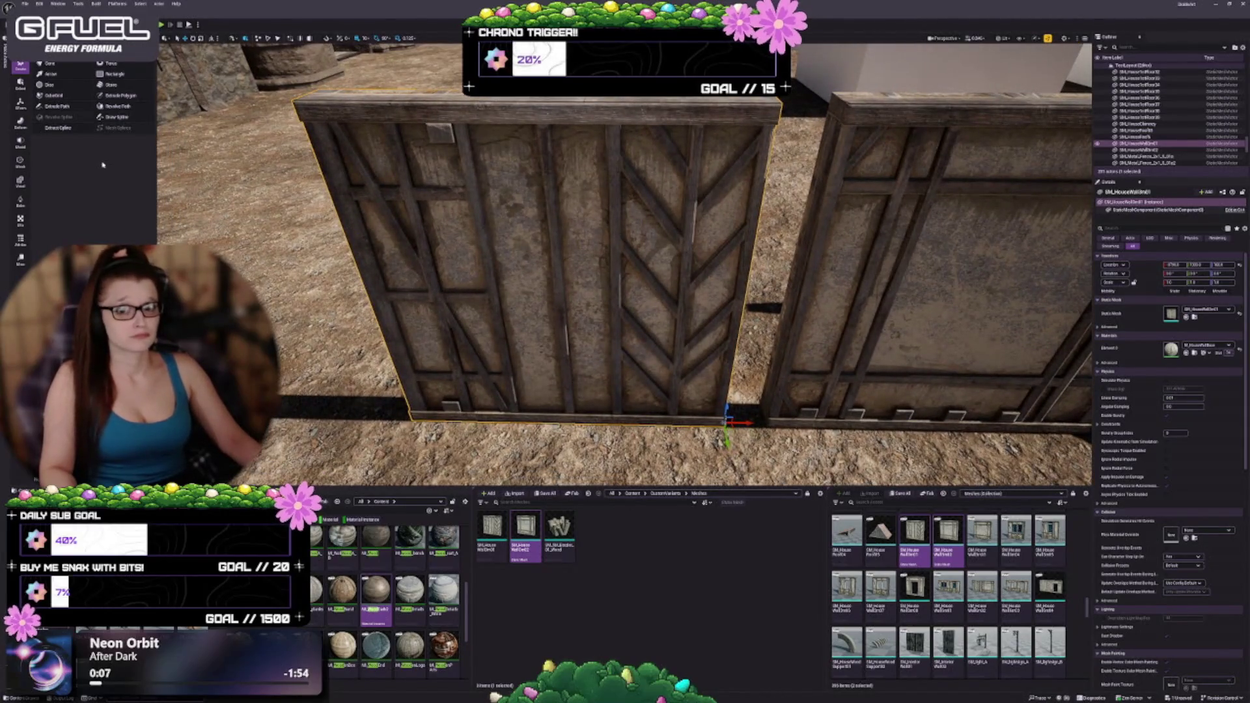
left_click(20, 84)
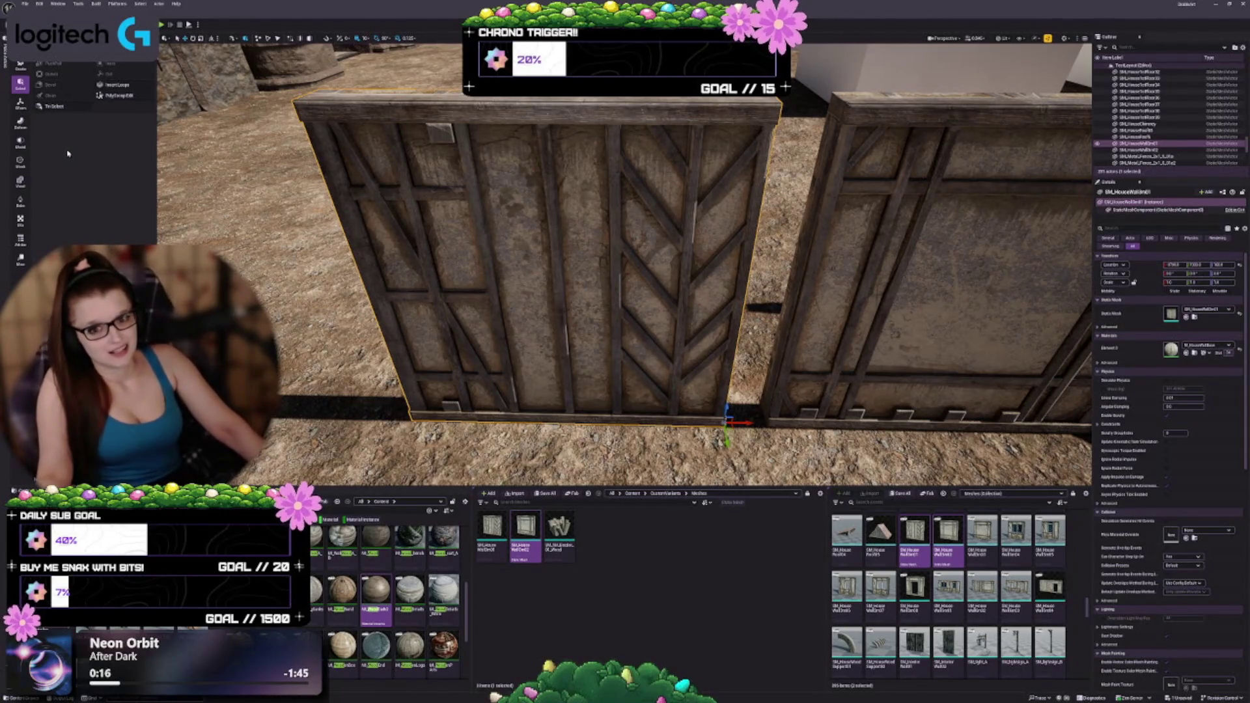
left_click(25, 165)
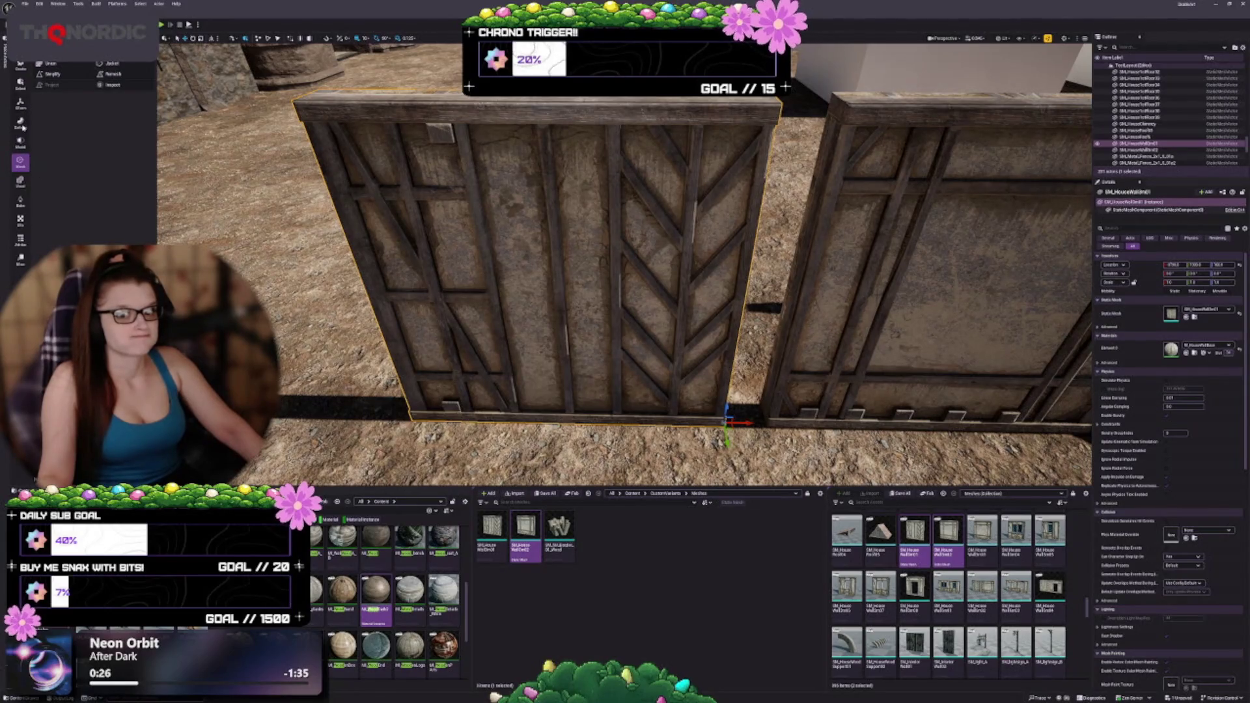
left_click(20, 84)
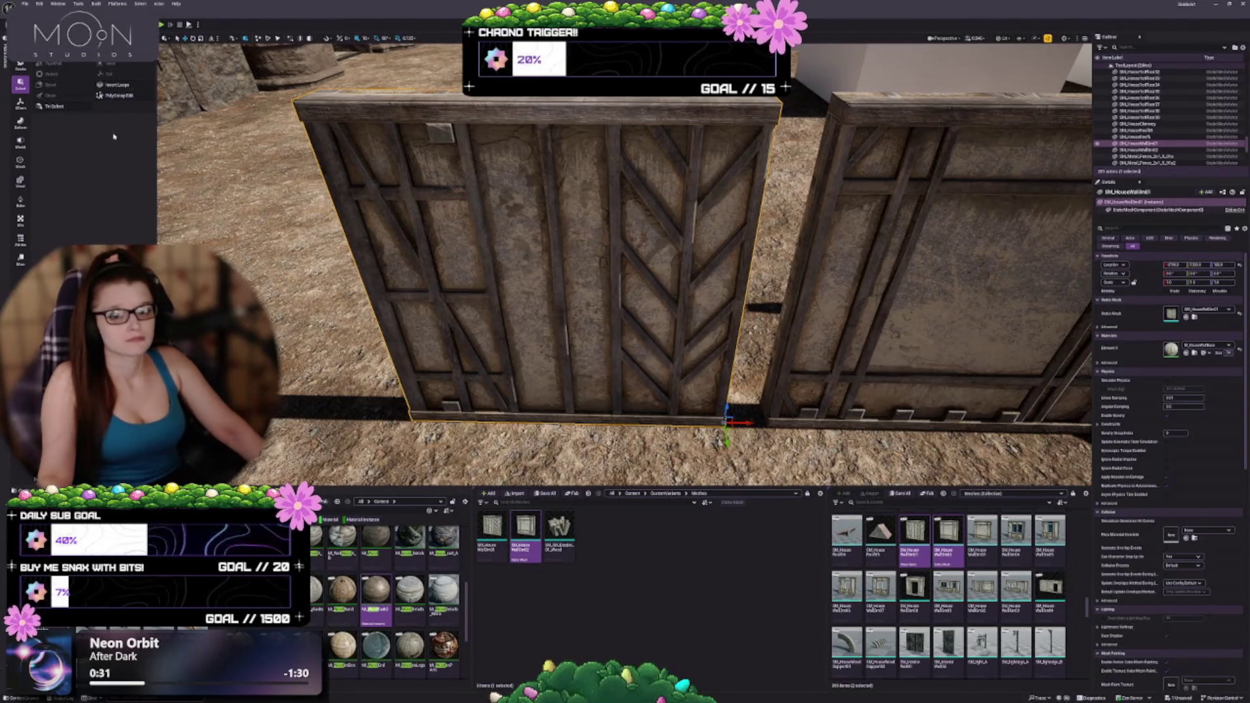
left_click(104, 96)
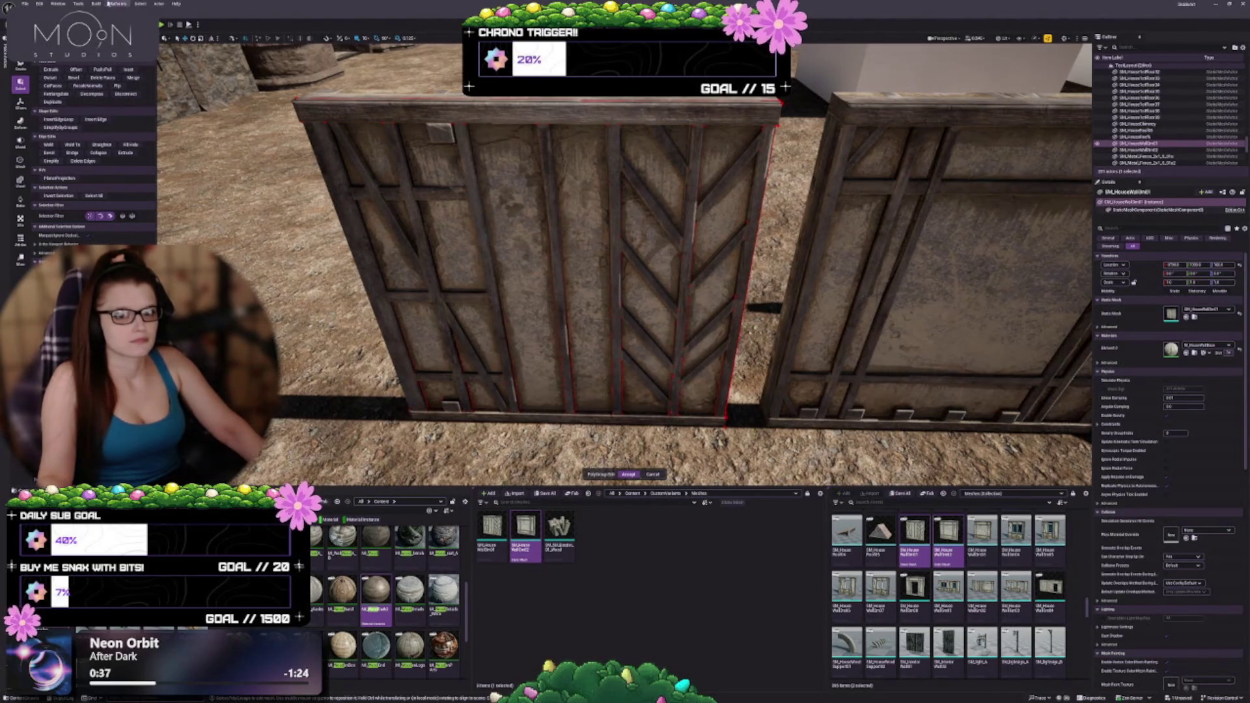
Raise the Application Scale in Editor Preferences to enlarge the interface
left_click(39, 3)
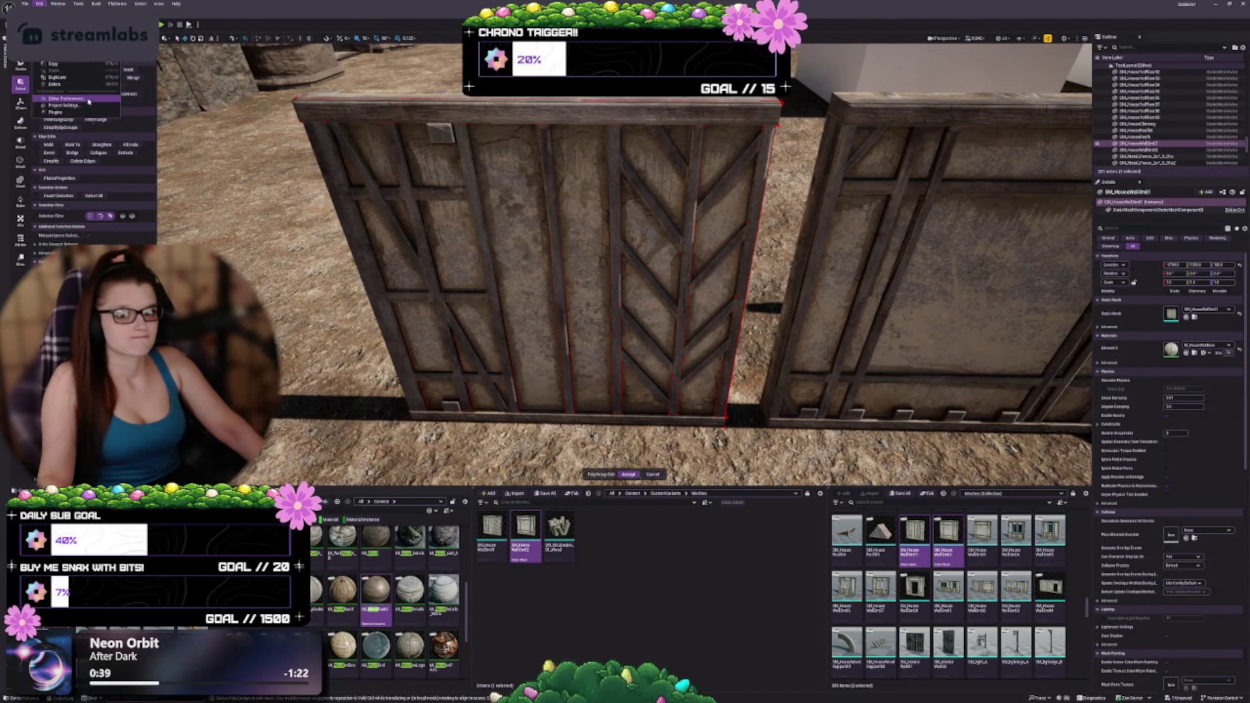
left_click(701, 150)
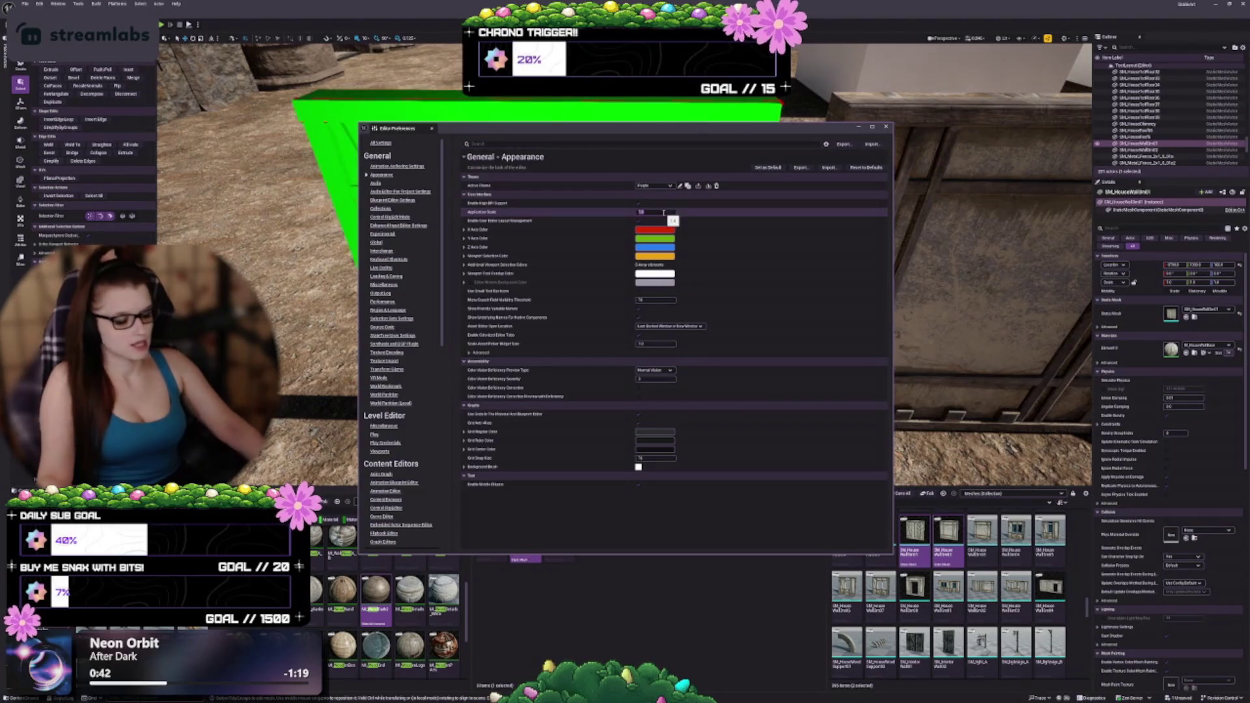
key("Return")
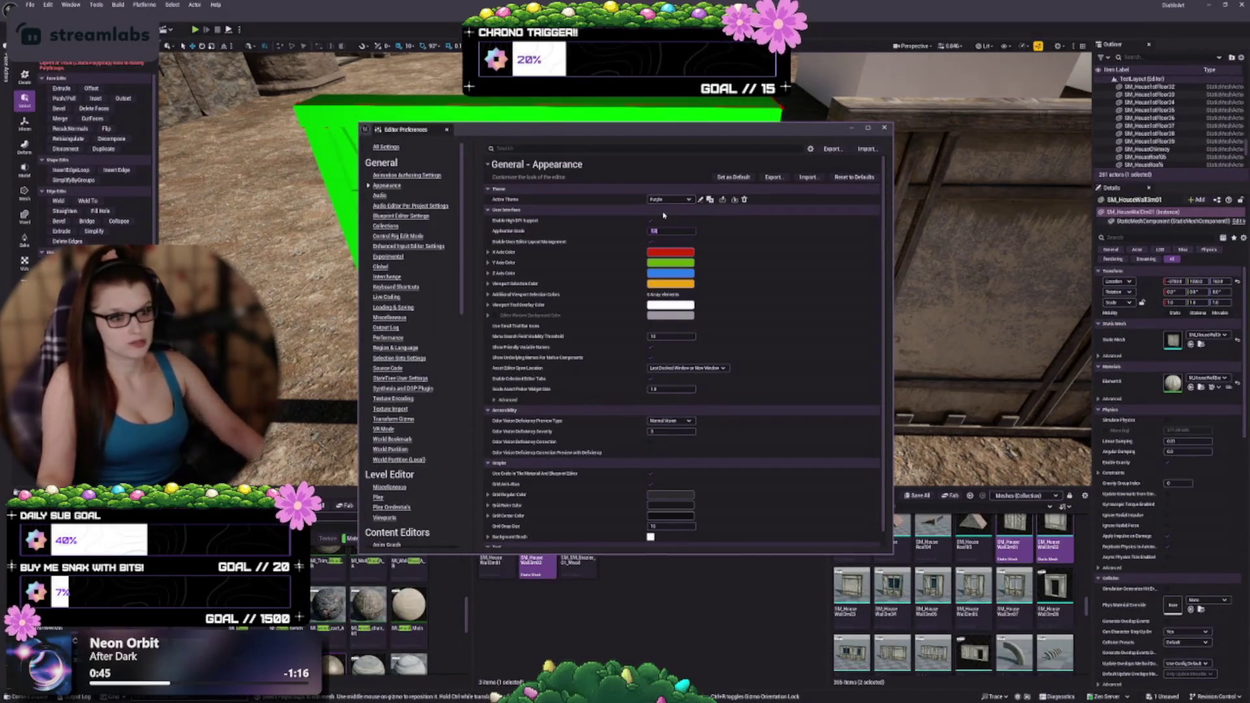
left_click(884, 129)
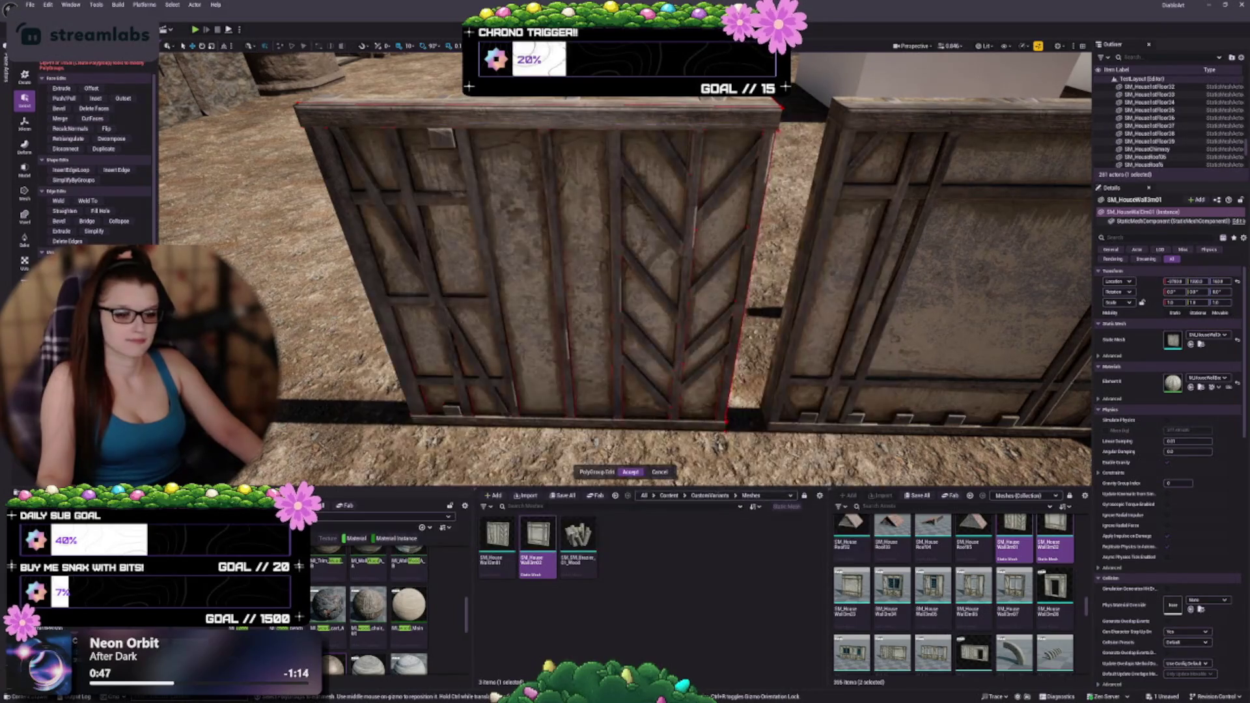
Enlarge the viewport, widen the Modeling panel, and switch to Tri Select on the wall
left_click_drag(529, 487, 529, 541)
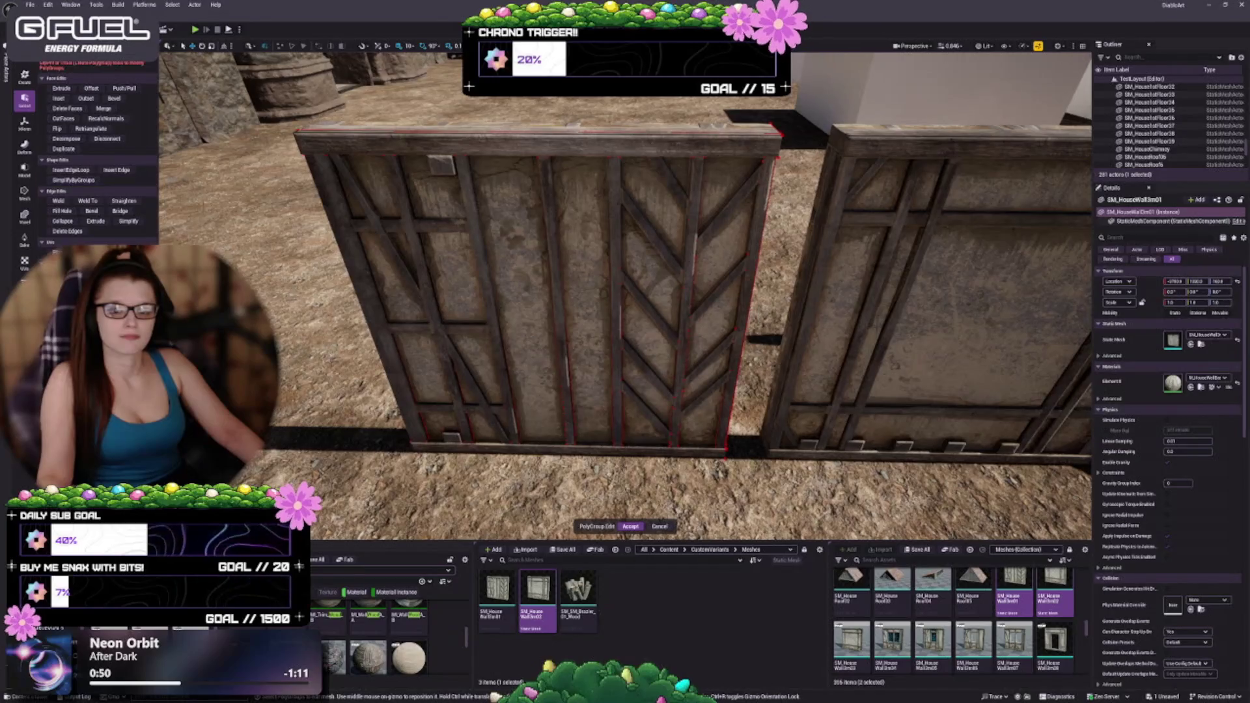
left_click_drag(160, 174, 185, 174)
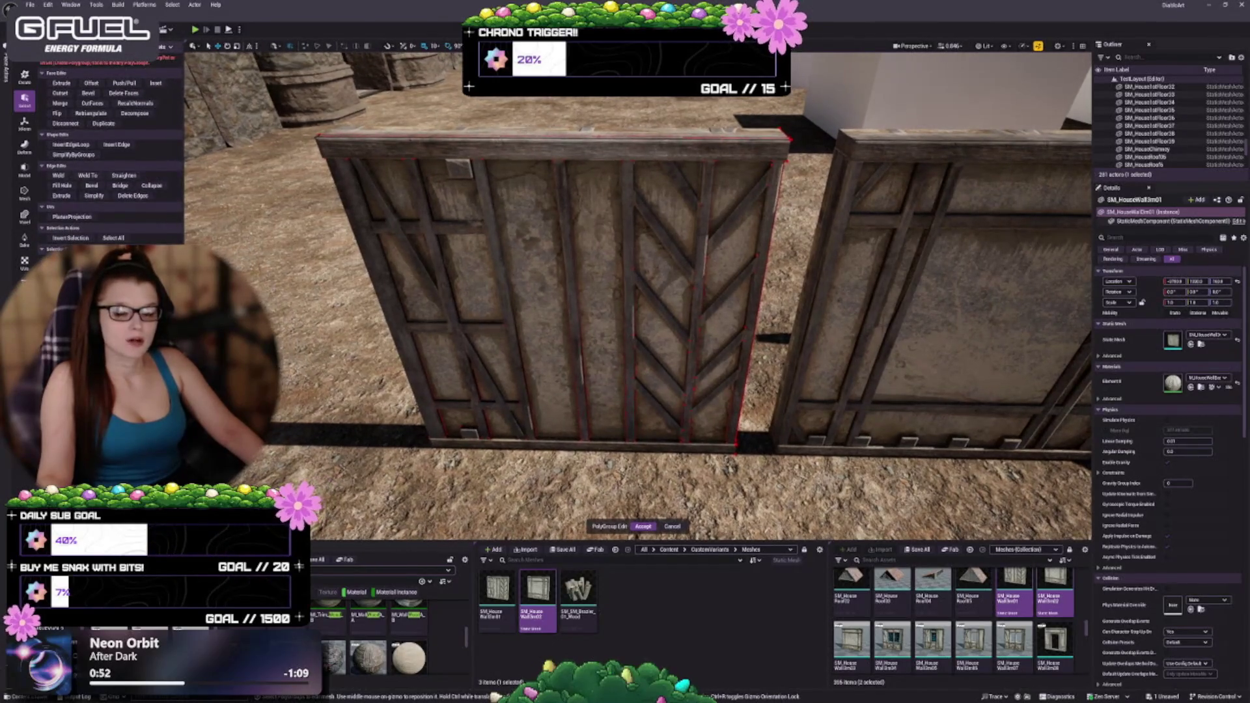
left_click(29, 104)
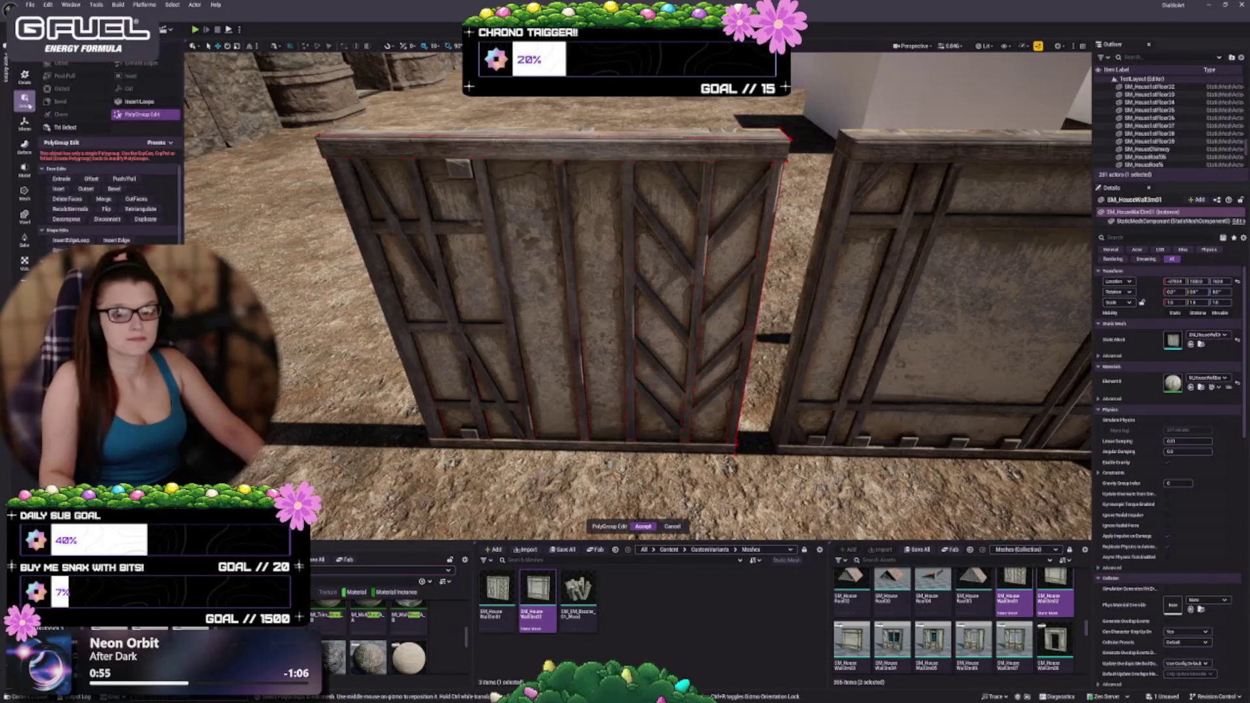
left_click(96, 129)
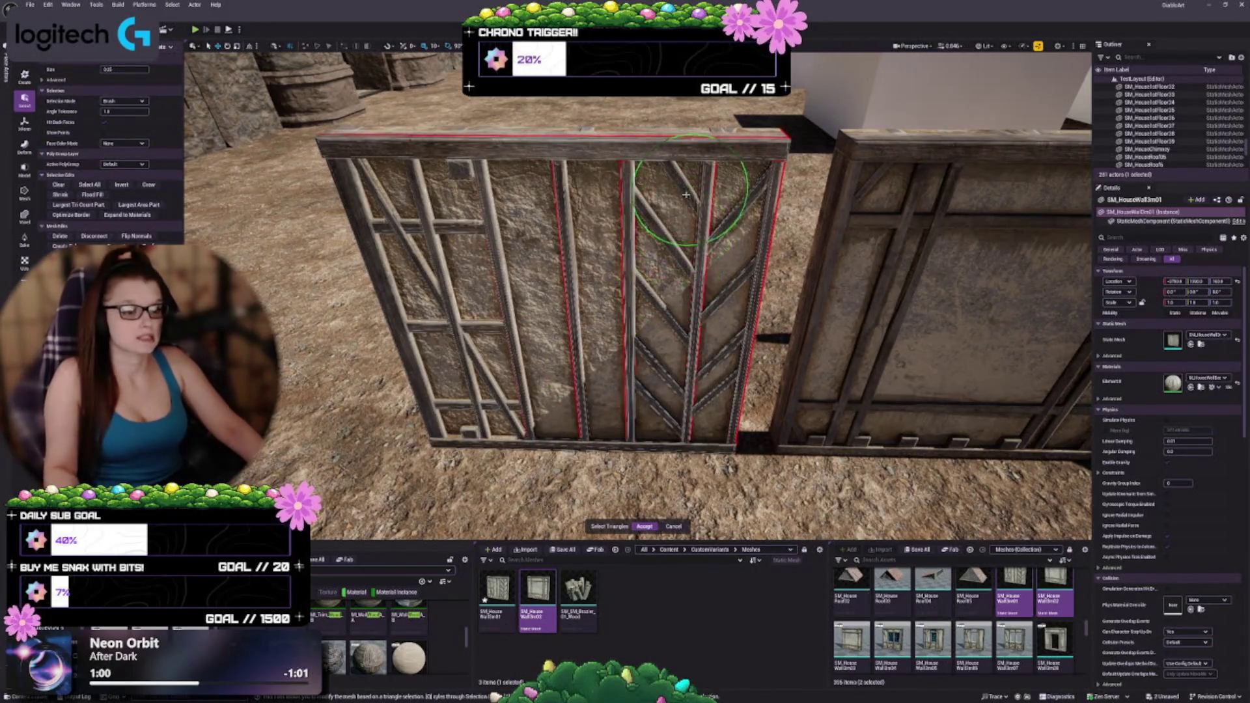
Brush-select triangles on the wall face, then undo the selection
mouse_move(705, 289)
left_mouse_down()
mouse_move(569, 267)
mouse_move(976, 289)
mouse_move(638, 254)
mouse_move(700, 317)
mouse_move(684, 267)
left_mouse_up()
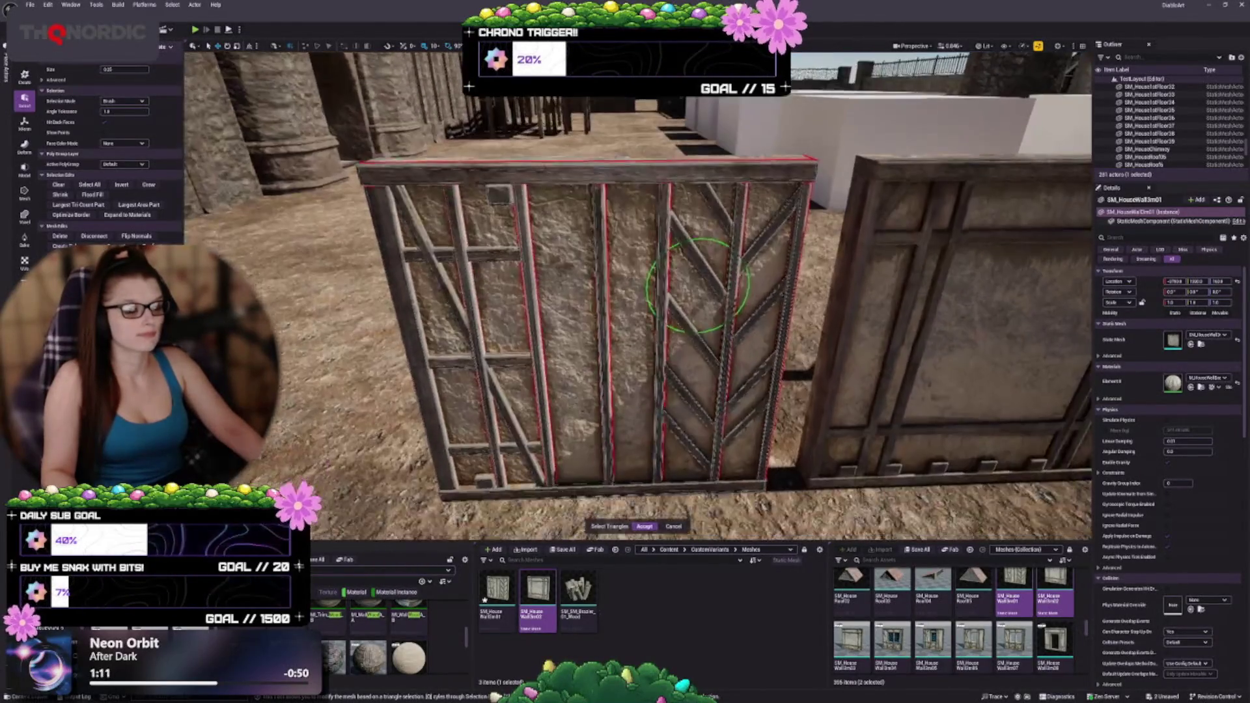
left_click(641, 198)
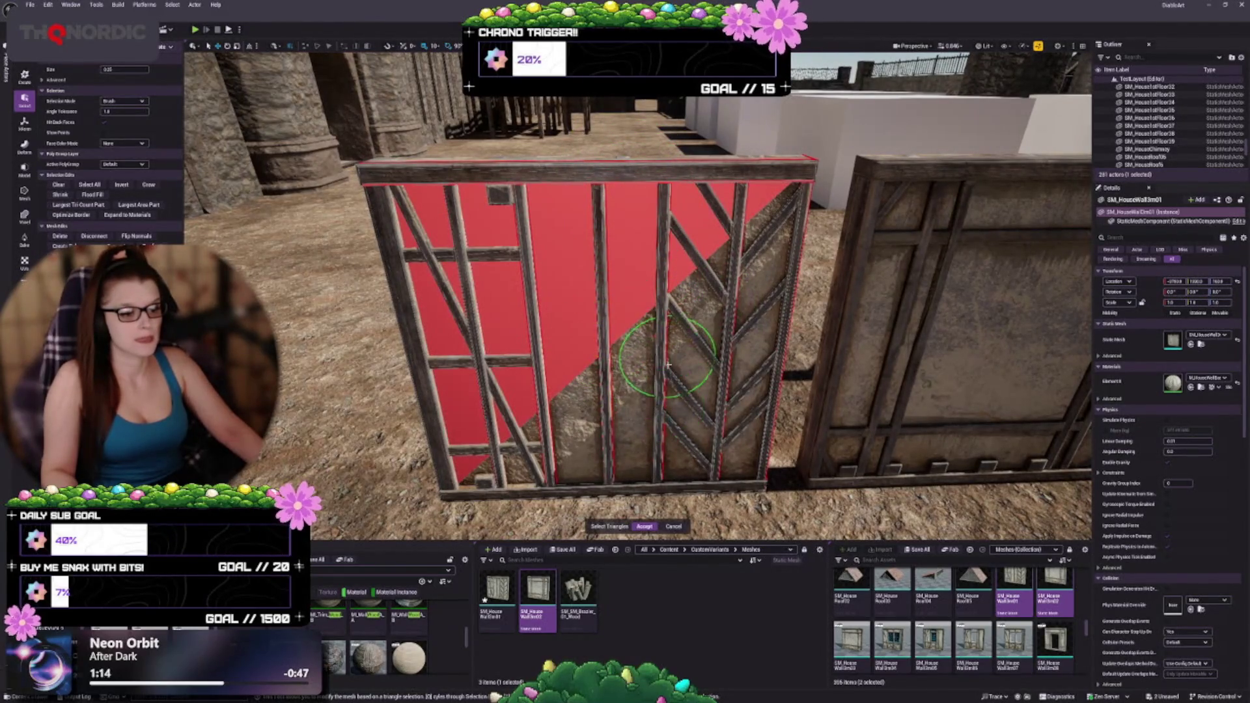
left_click_drag(673, 406, 707, 409)
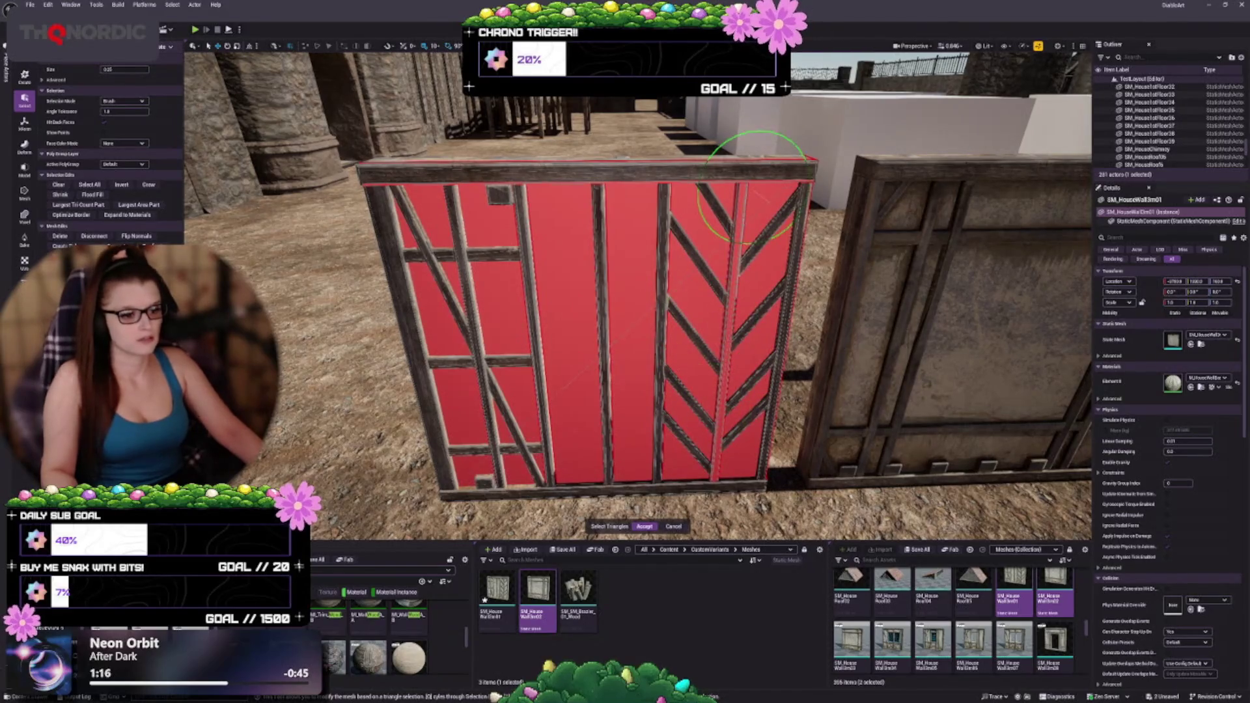
key("ctrl+z")
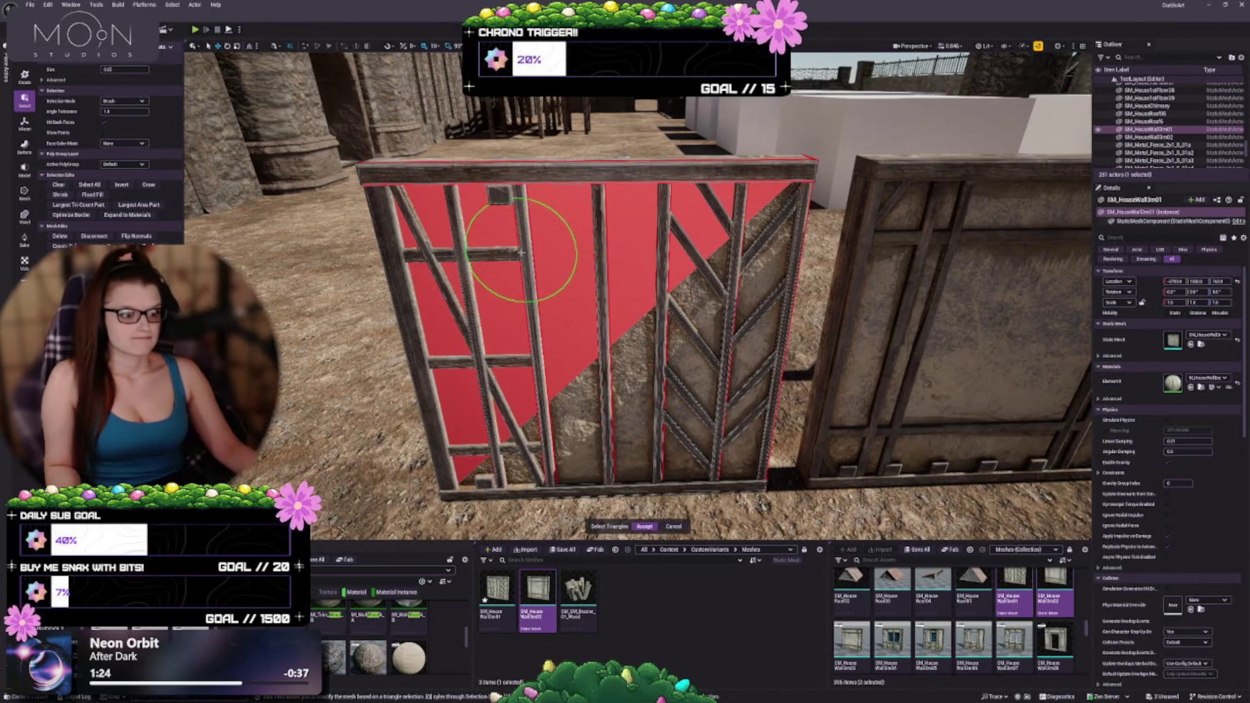
key("ctrl+z")
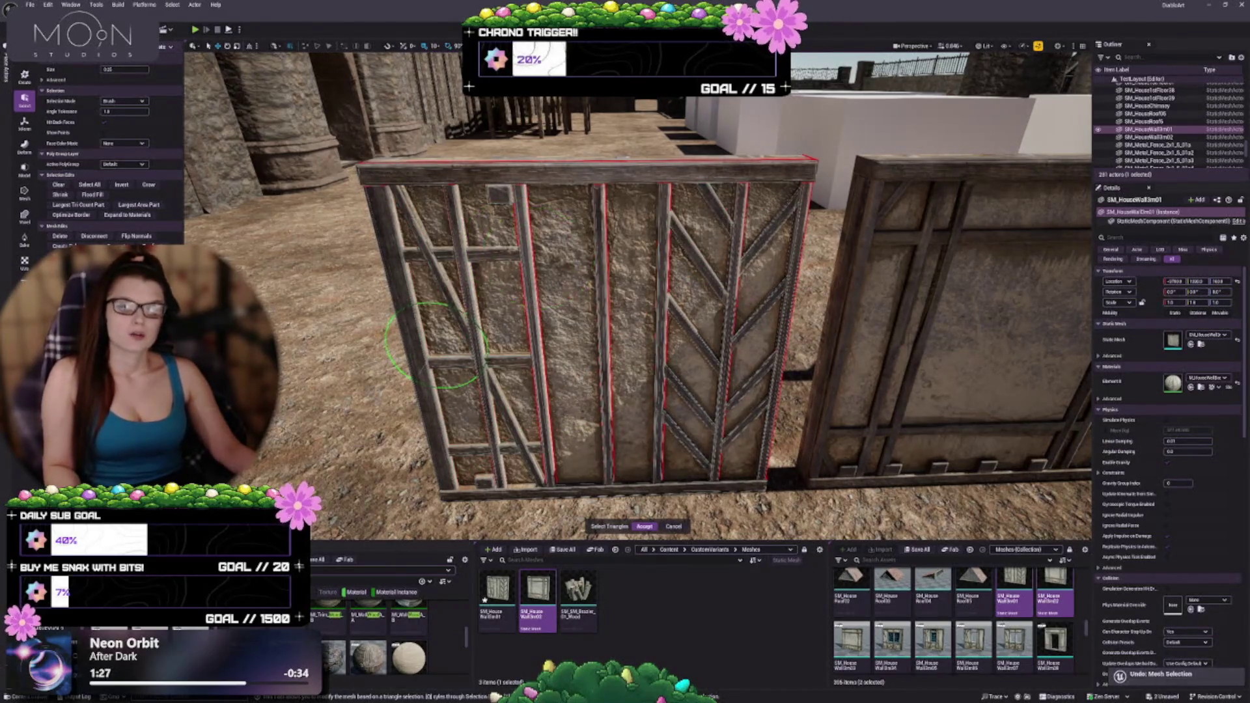
scroll(626, 249, "down", 8)
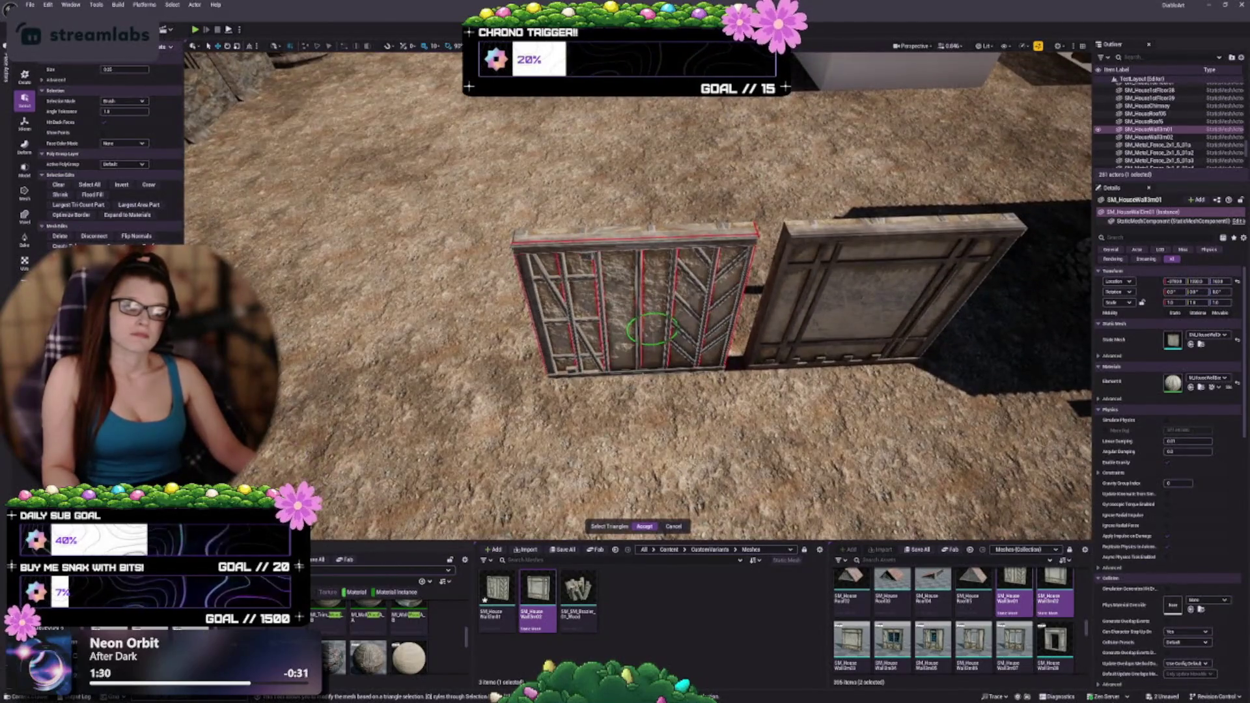
Paint nearly all the wall's front faces, undo it, and exit the triangle tool
left_click_drag(651, 330, 742, 410)
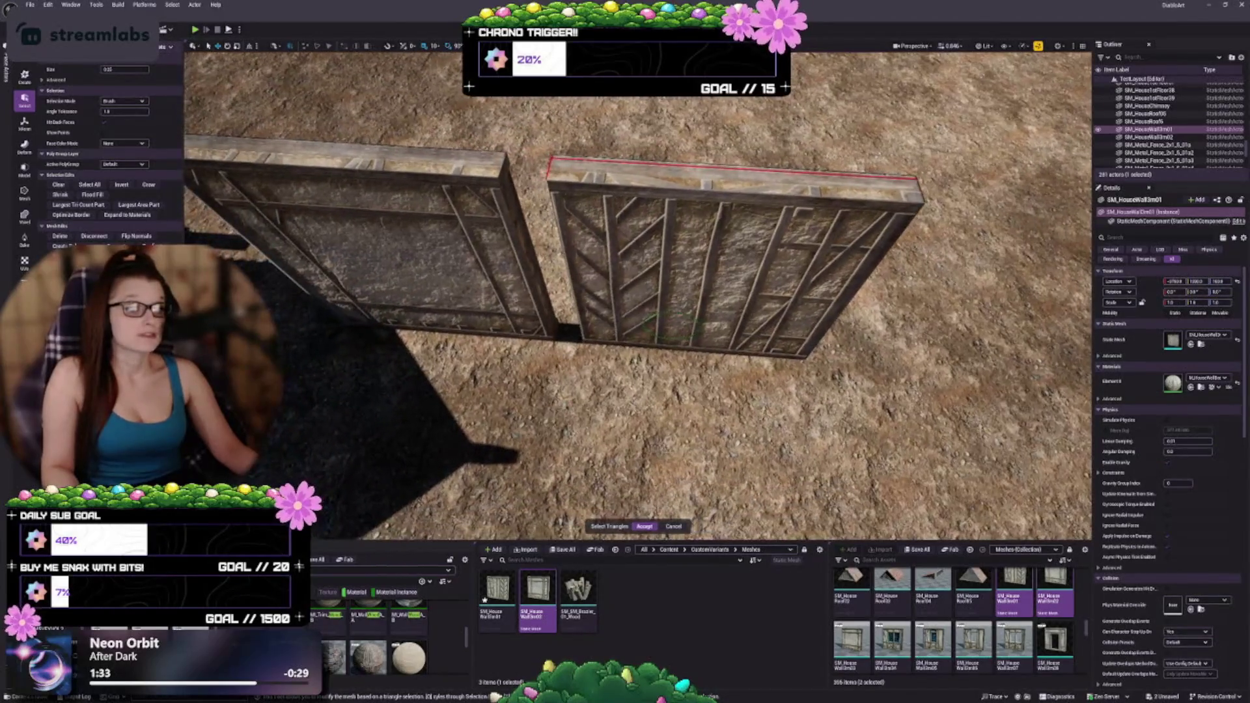
mouse_move(631, 247)
left_mouse_down()
mouse_move(632, 297)
mouse_move(749, 229)
mouse_move(619, 187)
mouse_move(784, 175)
left_mouse_up()
left_click_drag(821, 217, 781, 210)
mouse_move(619, 111)
left_mouse_down()
mouse_move(573, 123)
mouse_move(508, 195)
mouse_move(798, 386)
left_mouse_up()
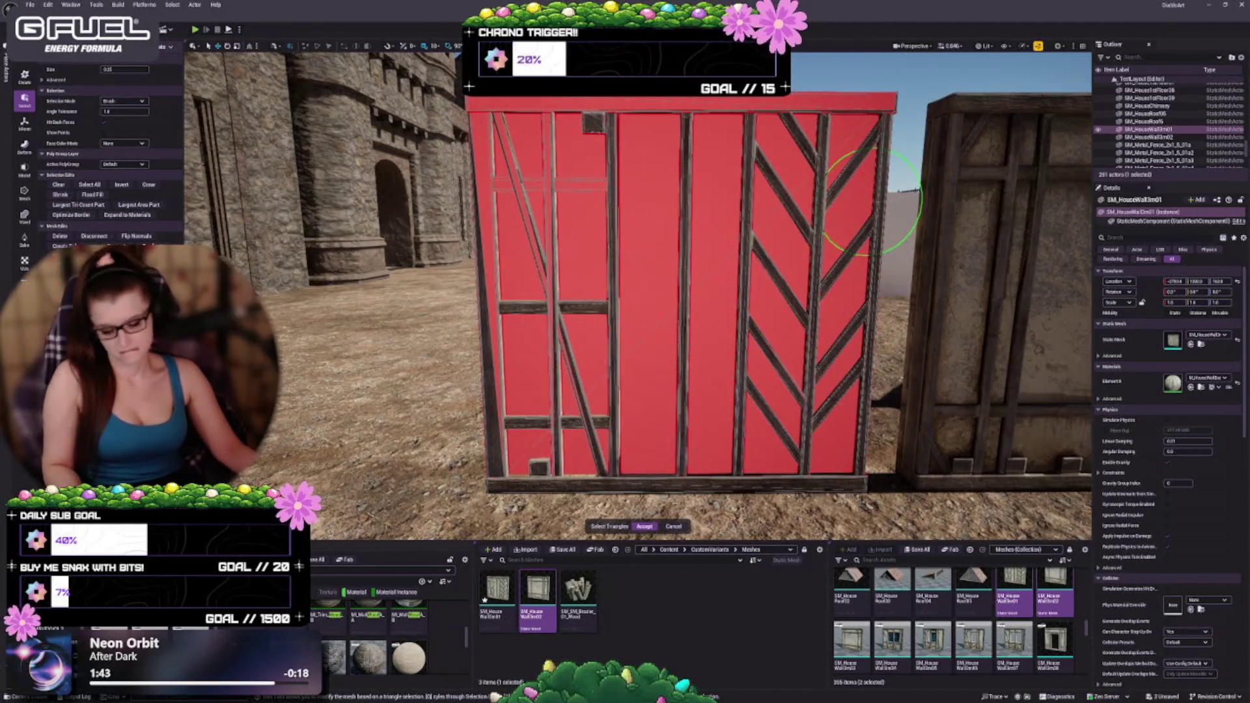
key("ctrl+z")
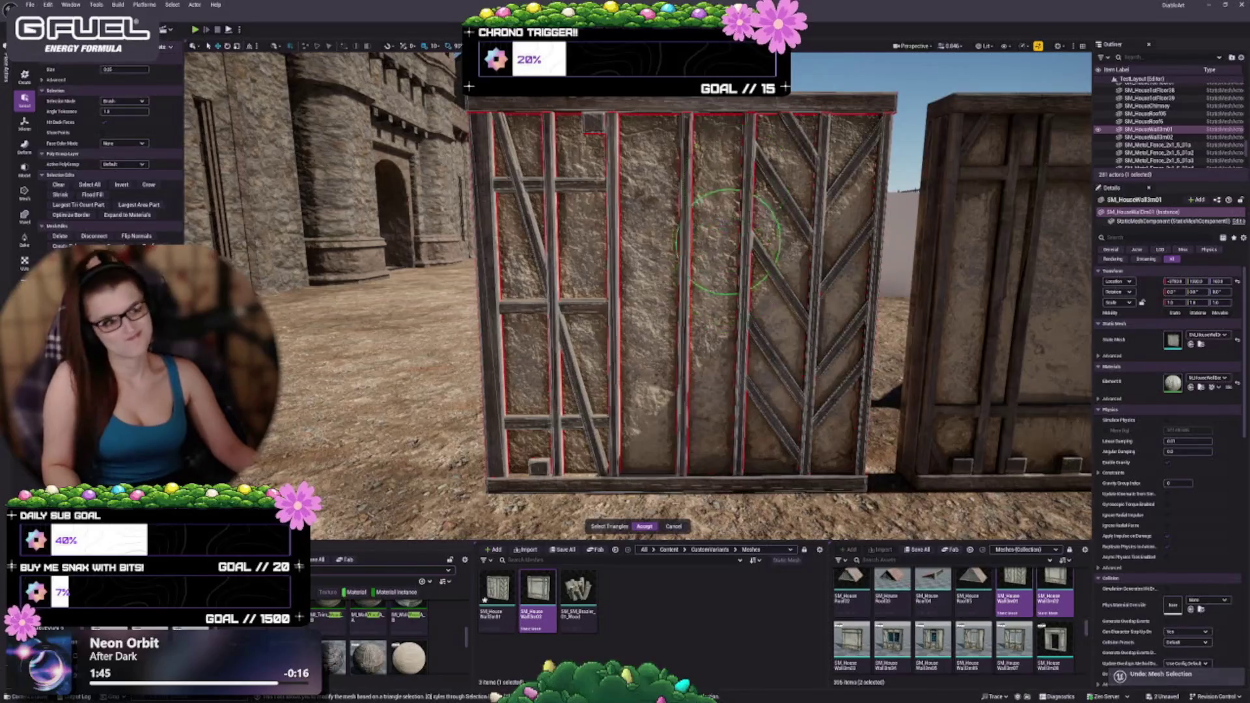
key("ctrl+z")
mouse_move(656, 280)
left_mouse_down()
mouse_move(644, 338)
mouse_move(520, 312)
mouse_move(572, 299)
left_mouse_up()
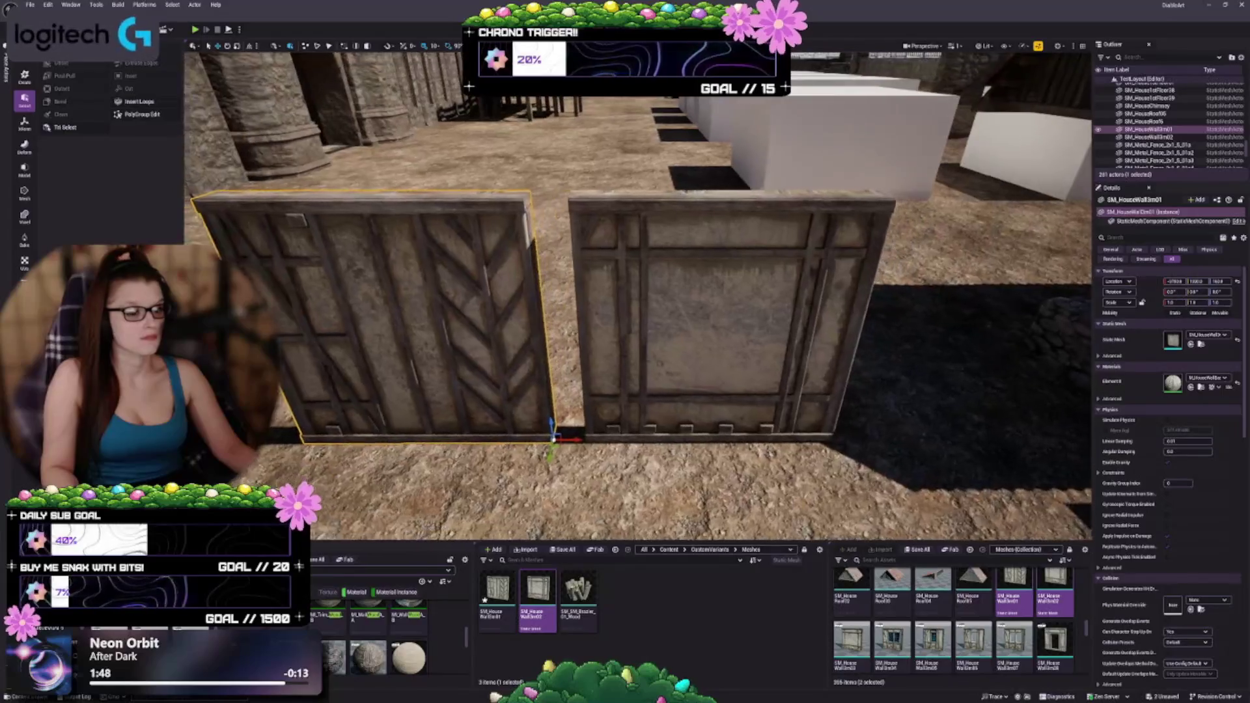
Select the left wall SM_HouseWall3m01 and frame it in view
left_click(586, 297)
left_click(390, 293)
key("f")
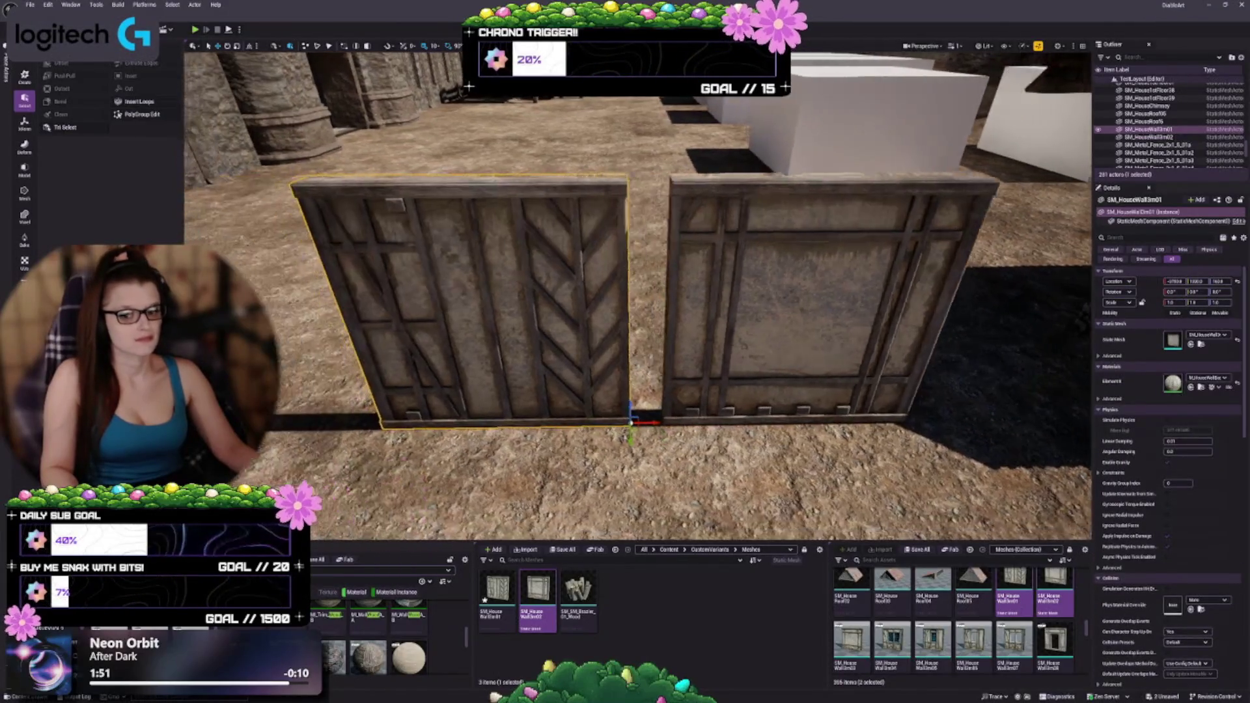
Start the XForm Split tool and set Split Method to By PolyGroup
left_click(22, 129)
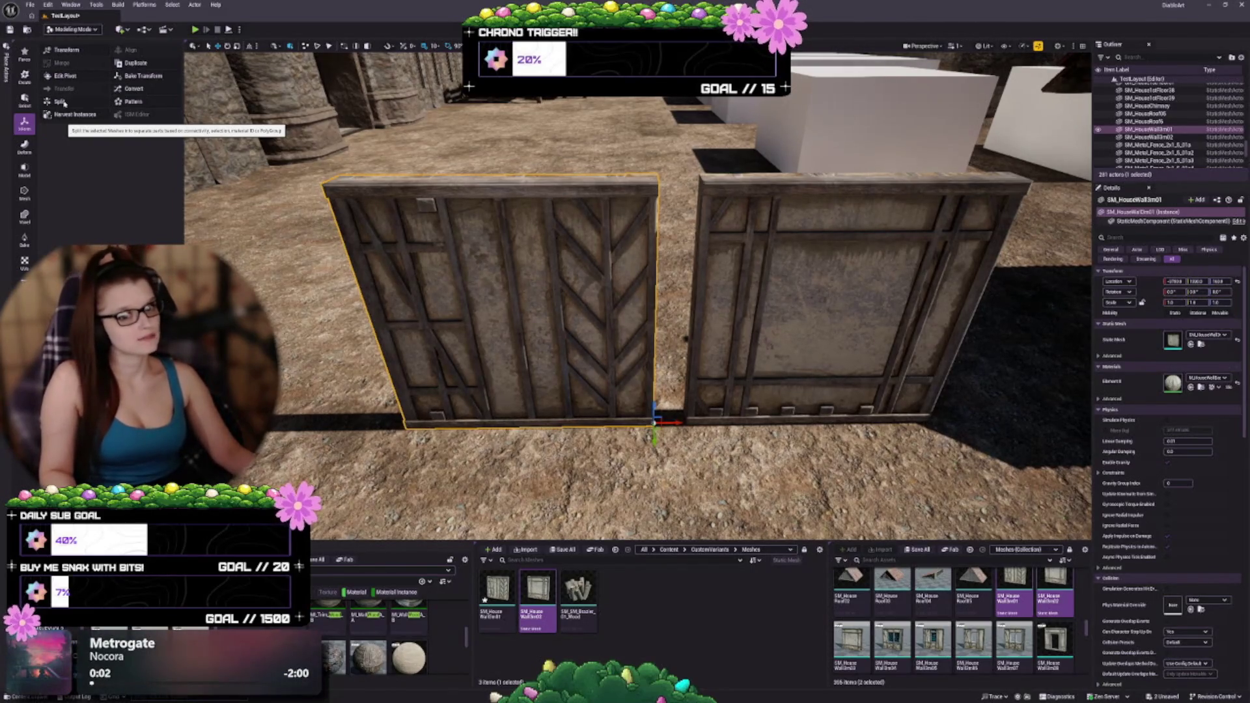
left_click(64, 102)
mouse_move(667, 412)
left_mouse_down()
mouse_move(628, 371)
mouse_move(617, 336)
left_mouse_up()
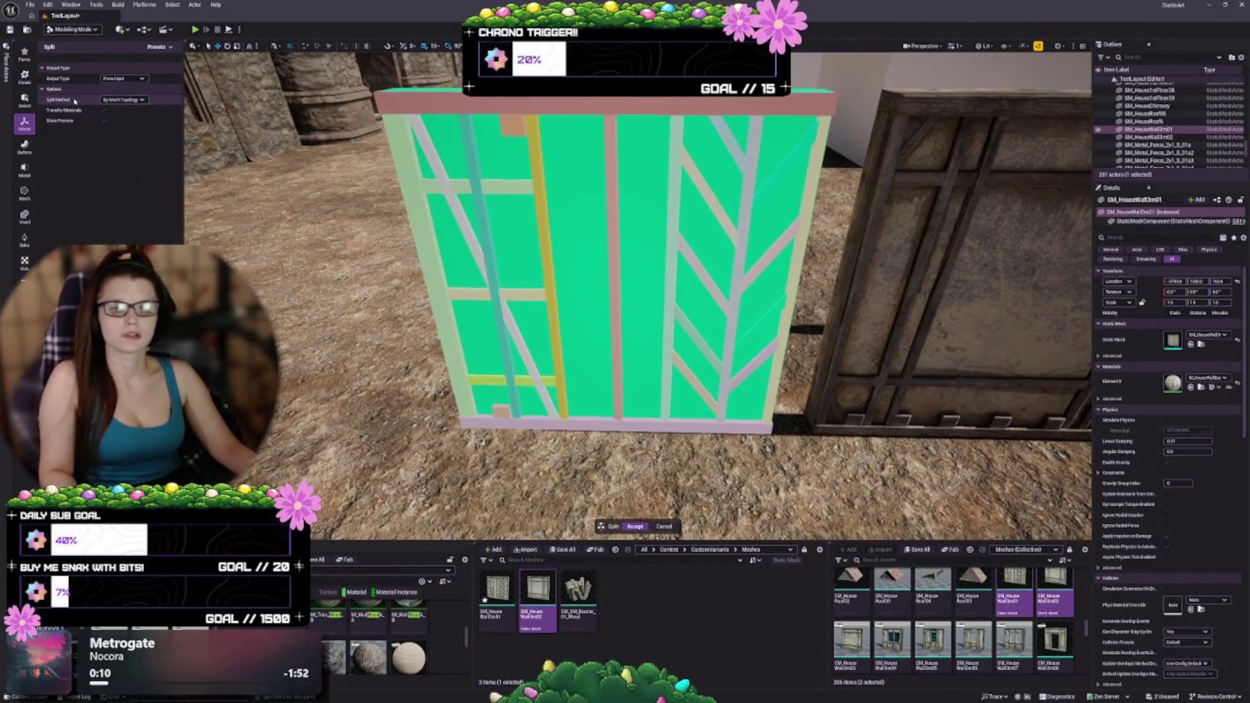
left_click(144, 100)
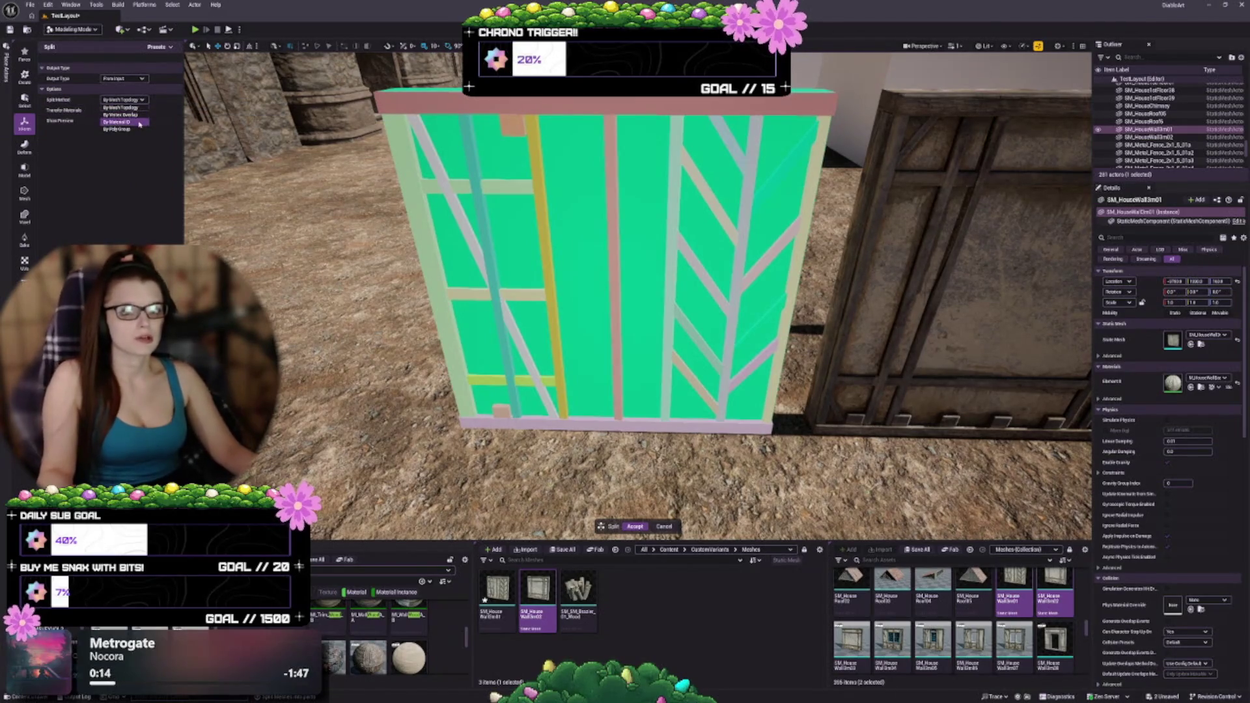
left_click(118, 129)
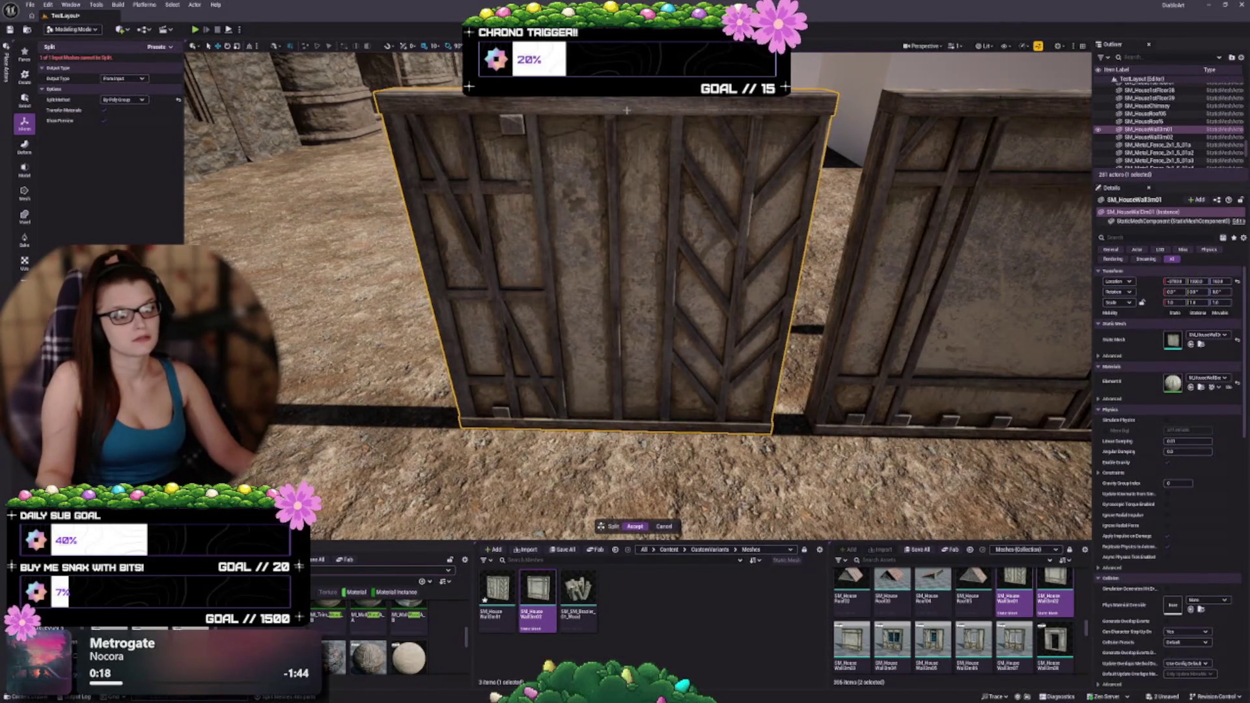
left_click(140, 100)
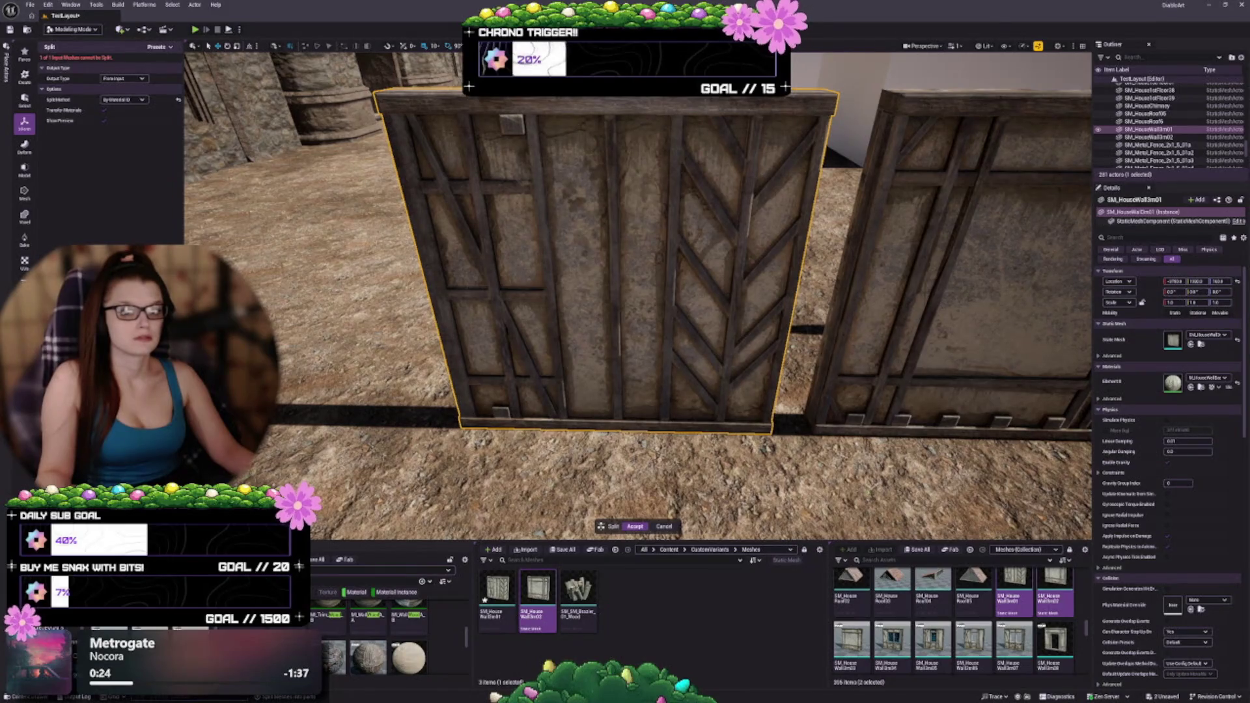
Change the split method from vertex overlap to mesh topology, keeping the output type From Input
left_click(124, 100)
left_click(126, 117)
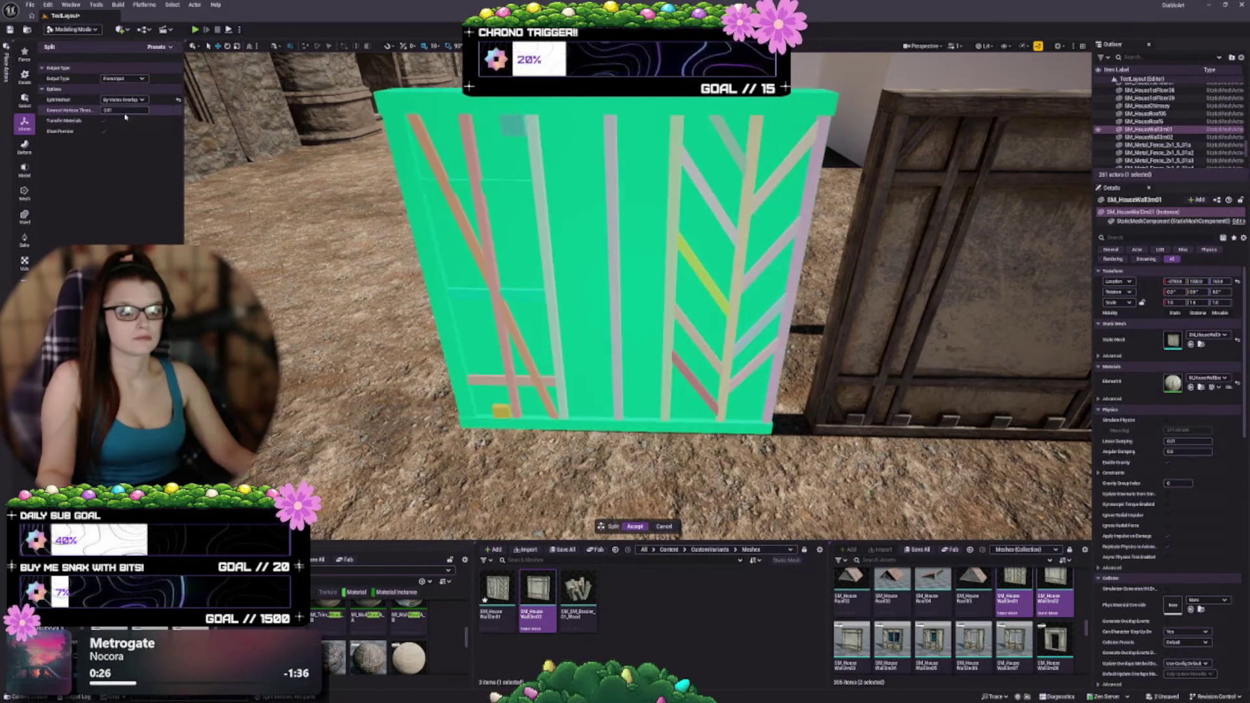
key("f")
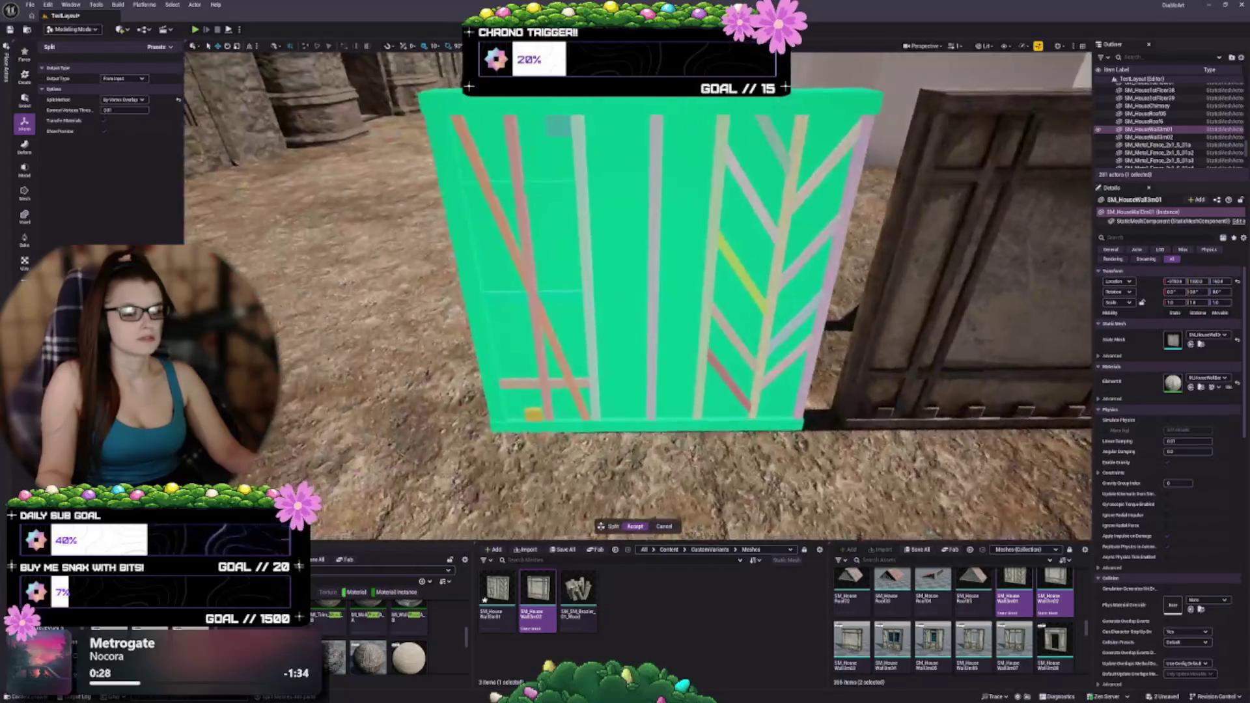
left_click(123, 99)
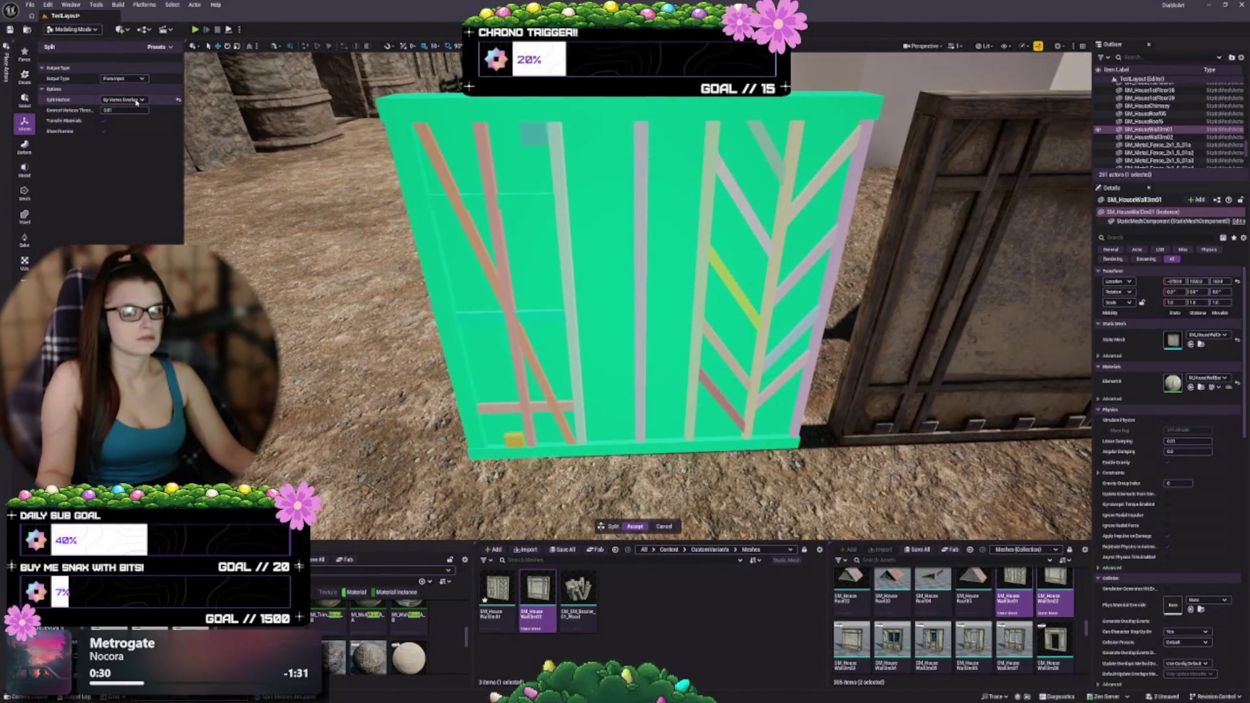
left_click(120, 110)
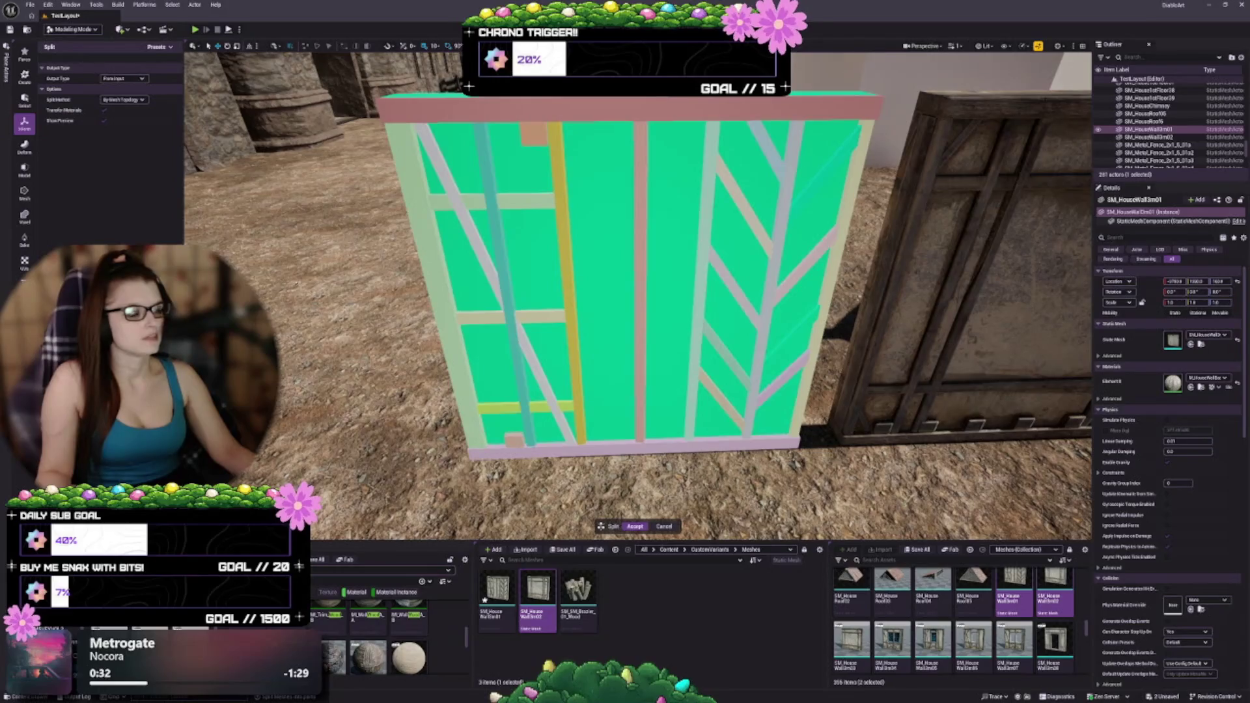
left_click(124, 79)
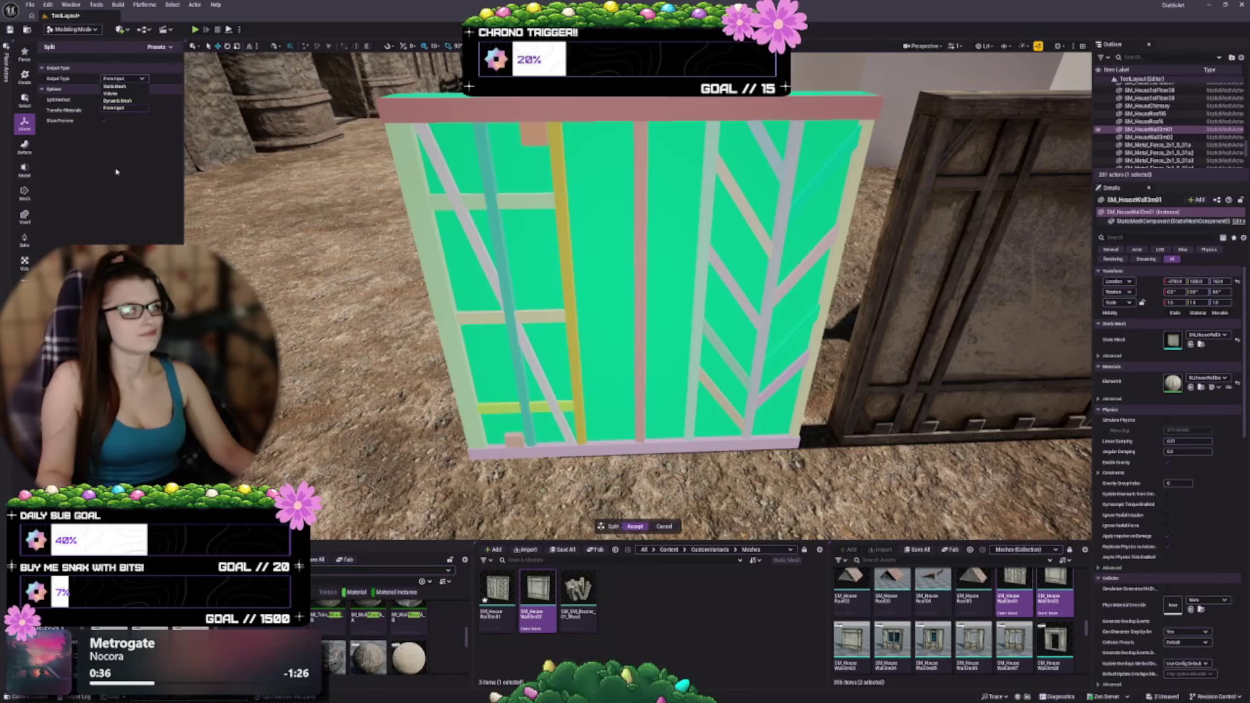
left_click(114, 108)
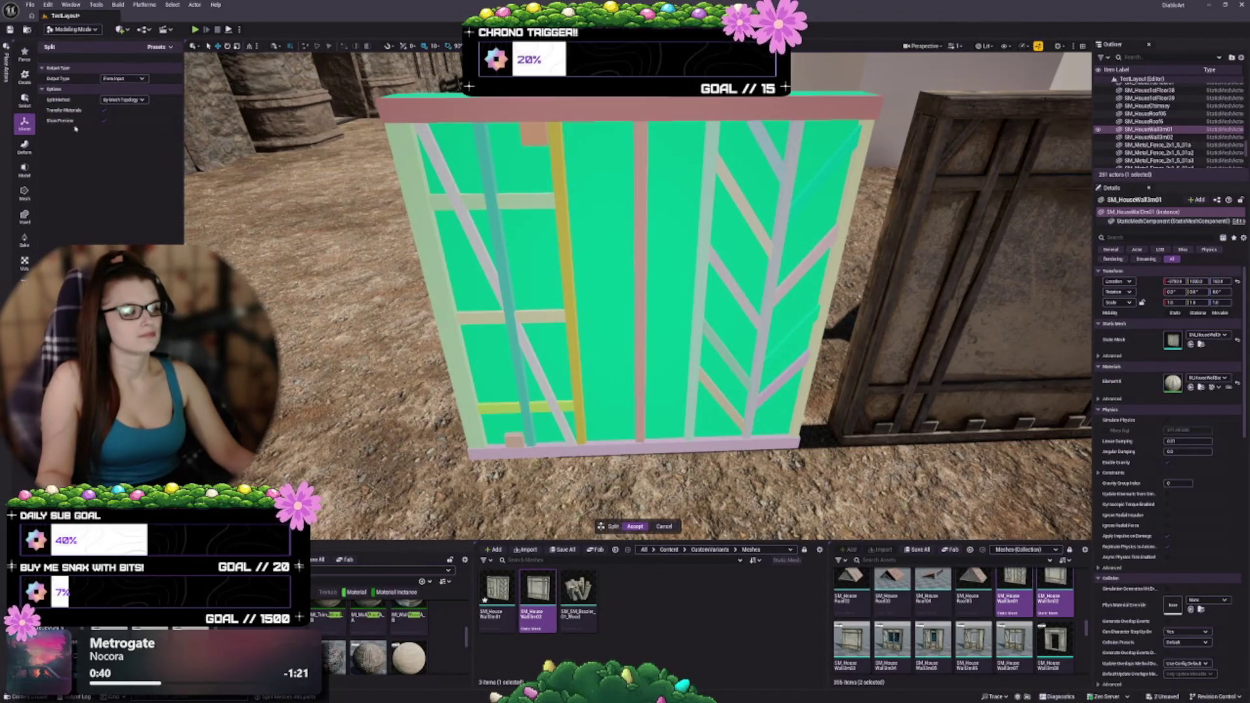
Turn on the split preview and browse the Transform, Deform and Model tool categories
left_click(24, 123)
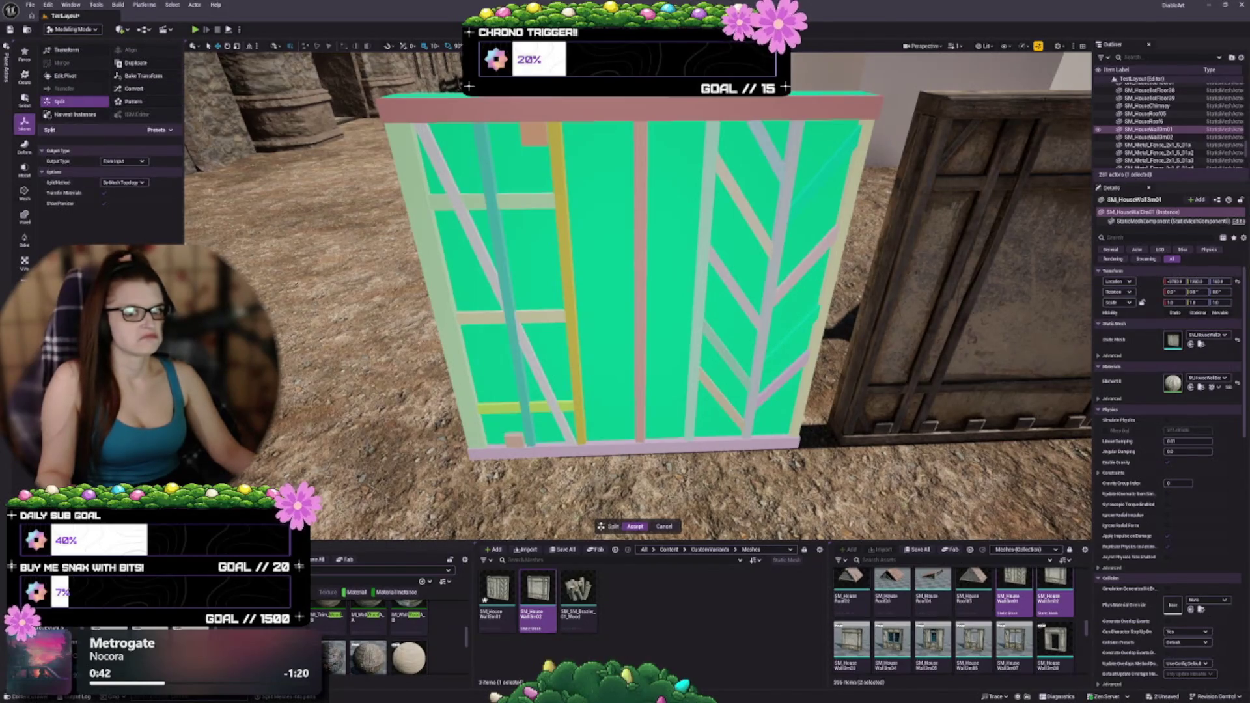
left_click(103, 204)
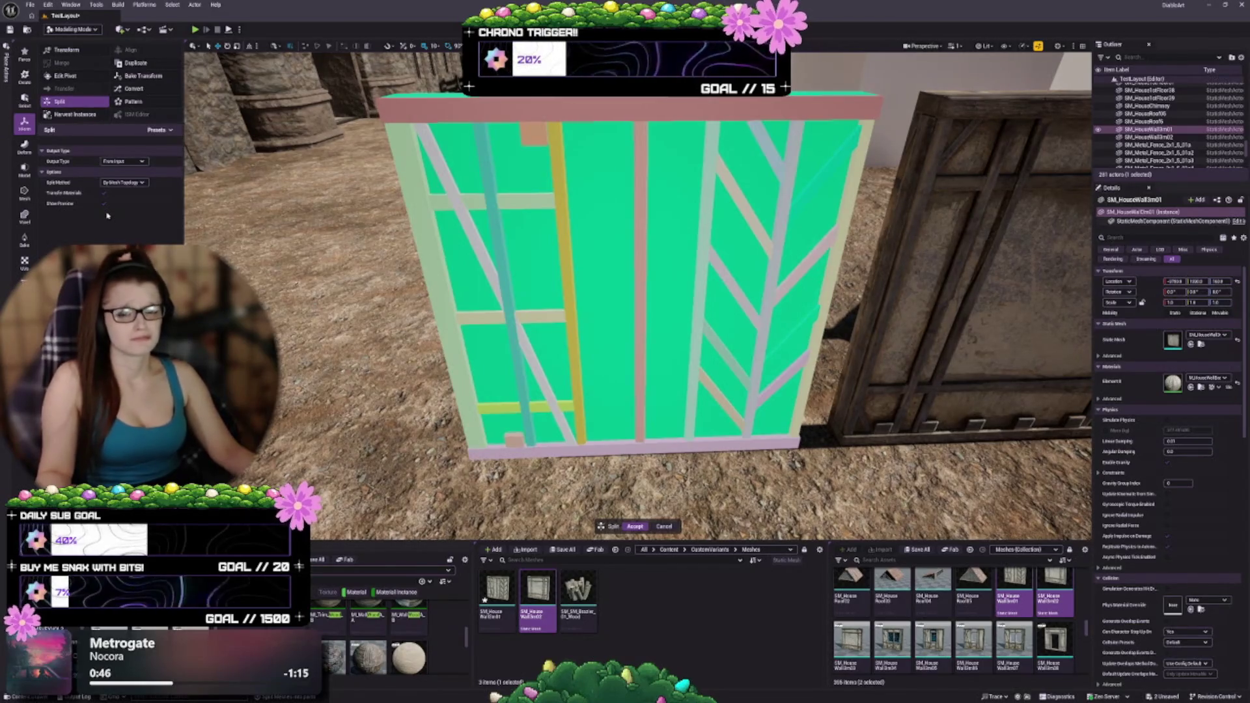
left_click(24, 146)
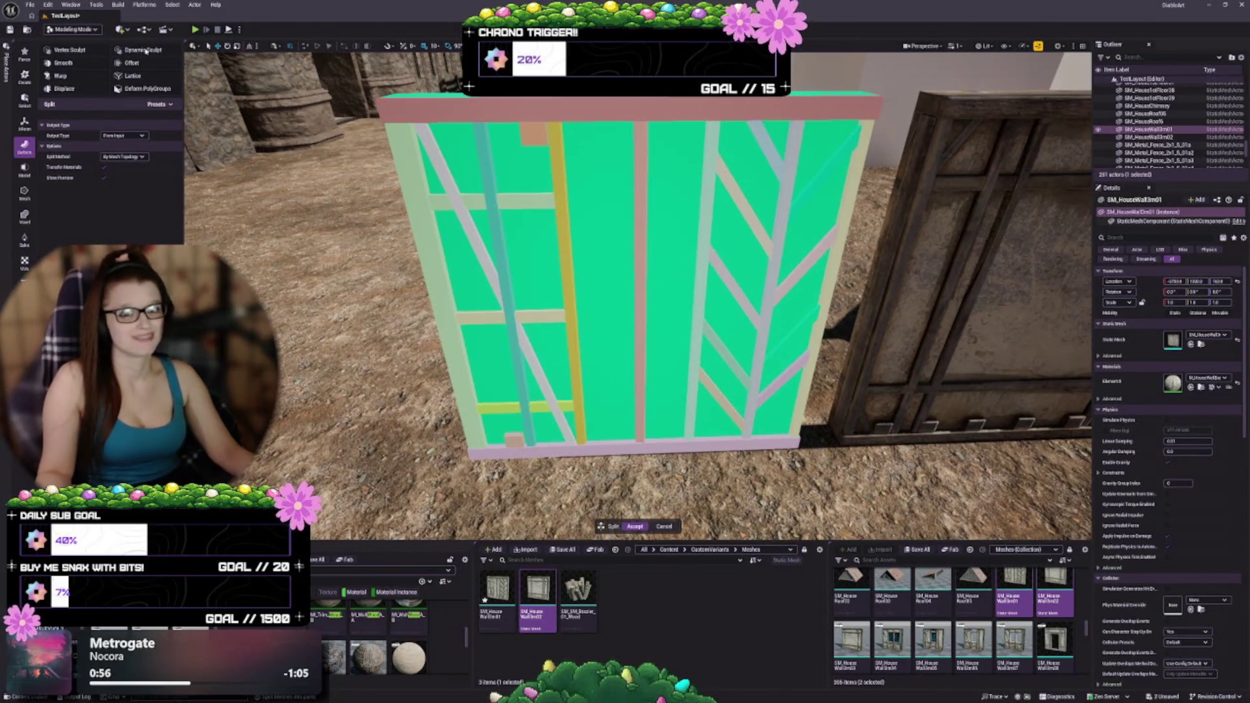
left_click(26, 173)
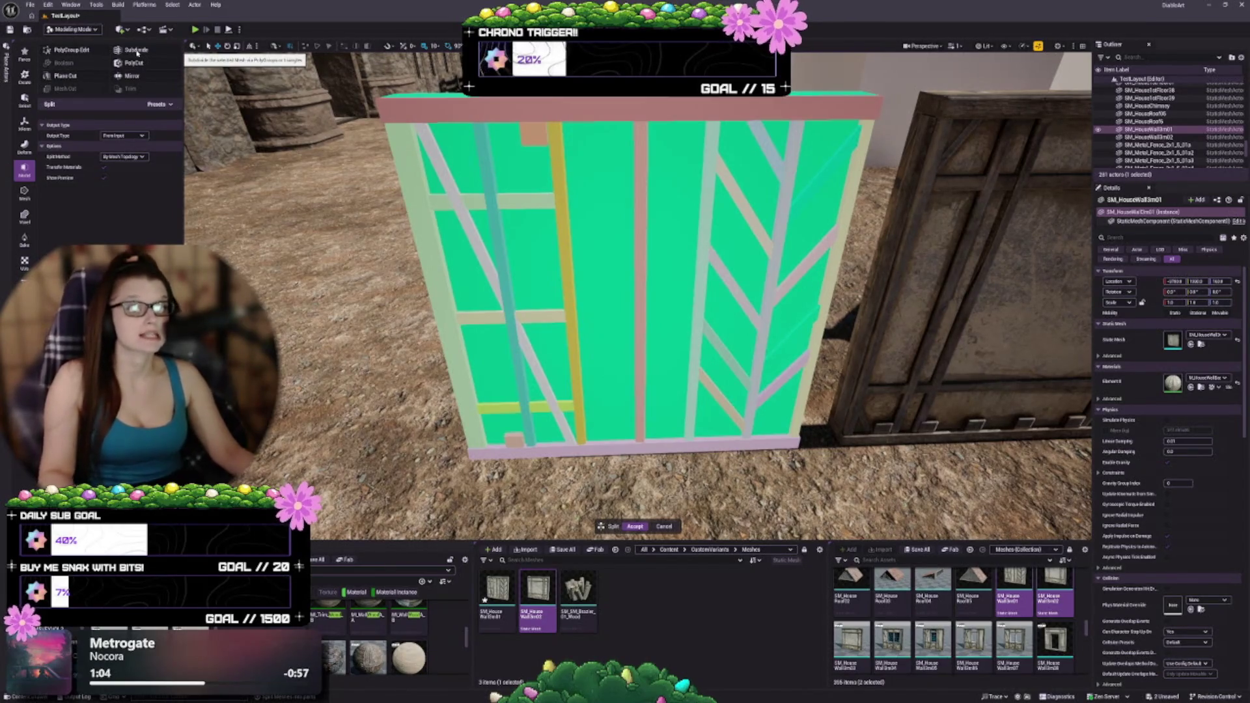
Commit the split into separate wall pieces and select the left wall panel
key("Return")
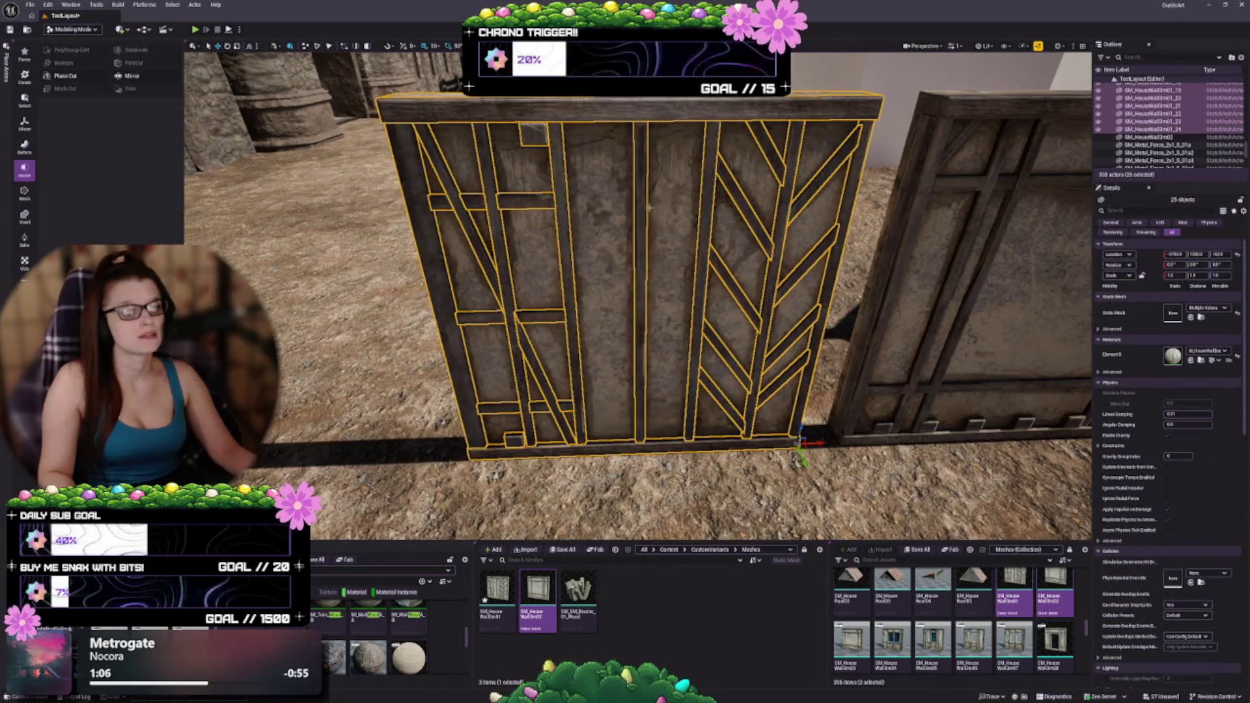
left_click(593, 276)
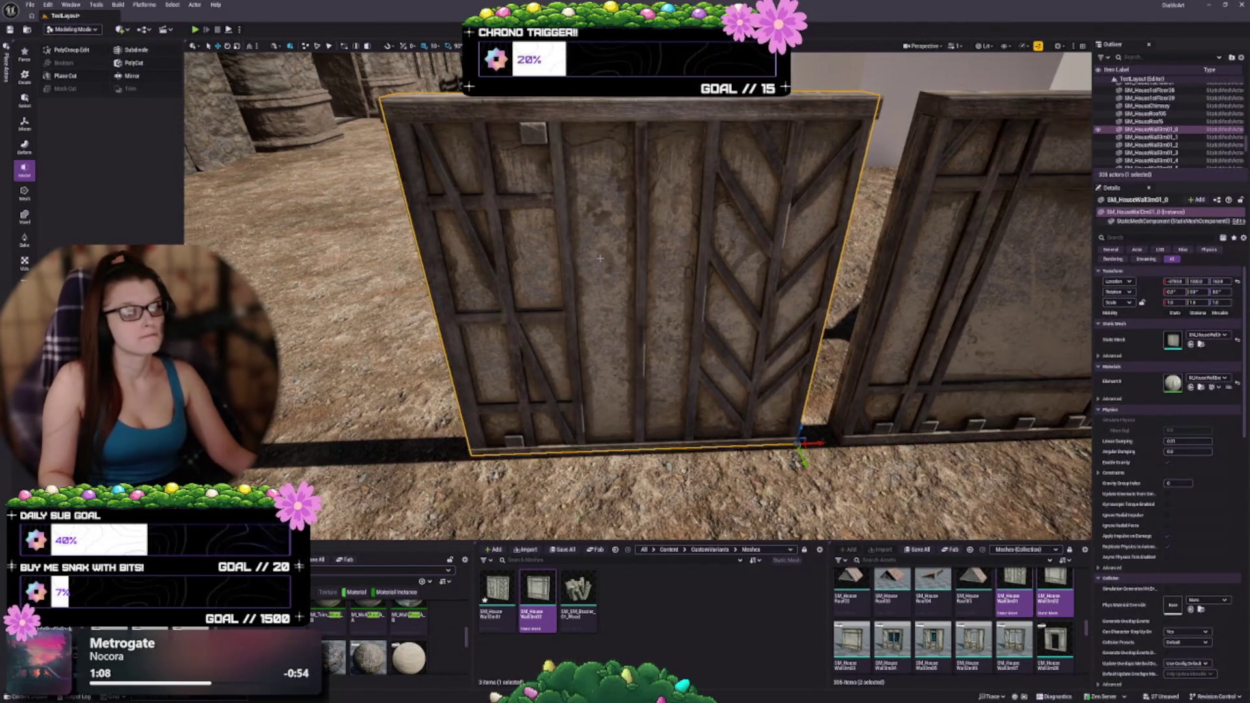
scroll(702, 372, "down", 5)
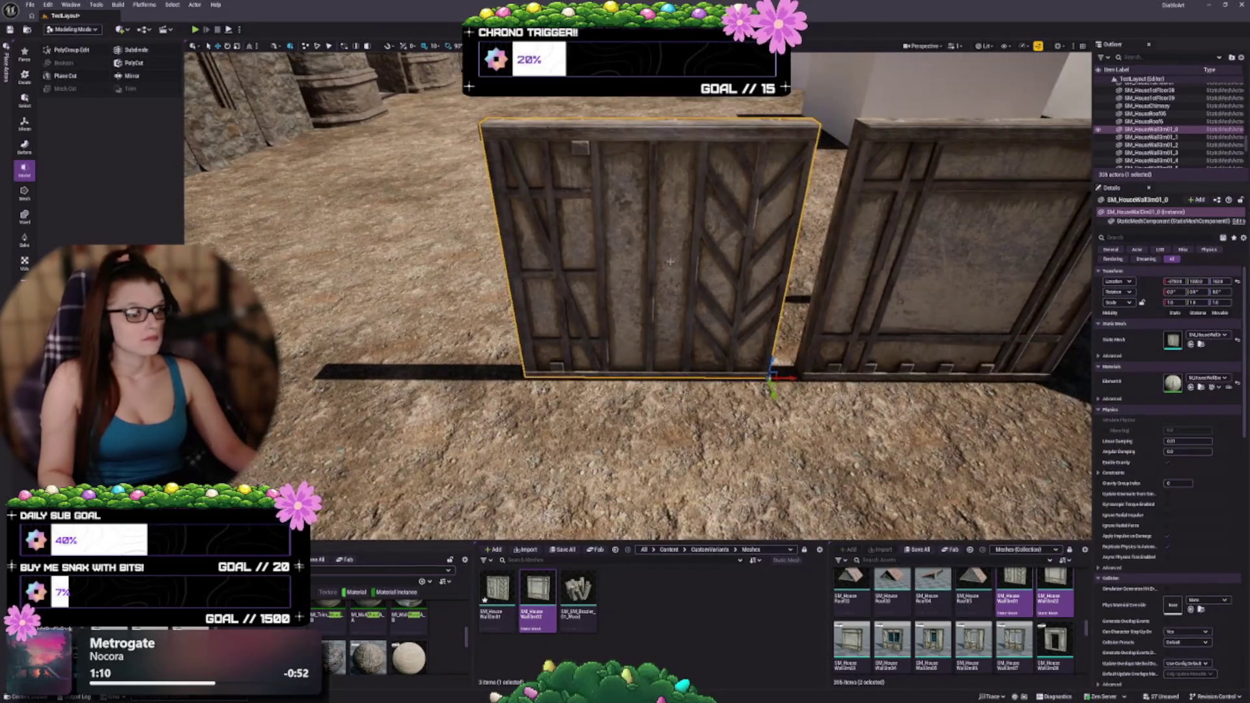
scroll(580, 147, "up", 3)
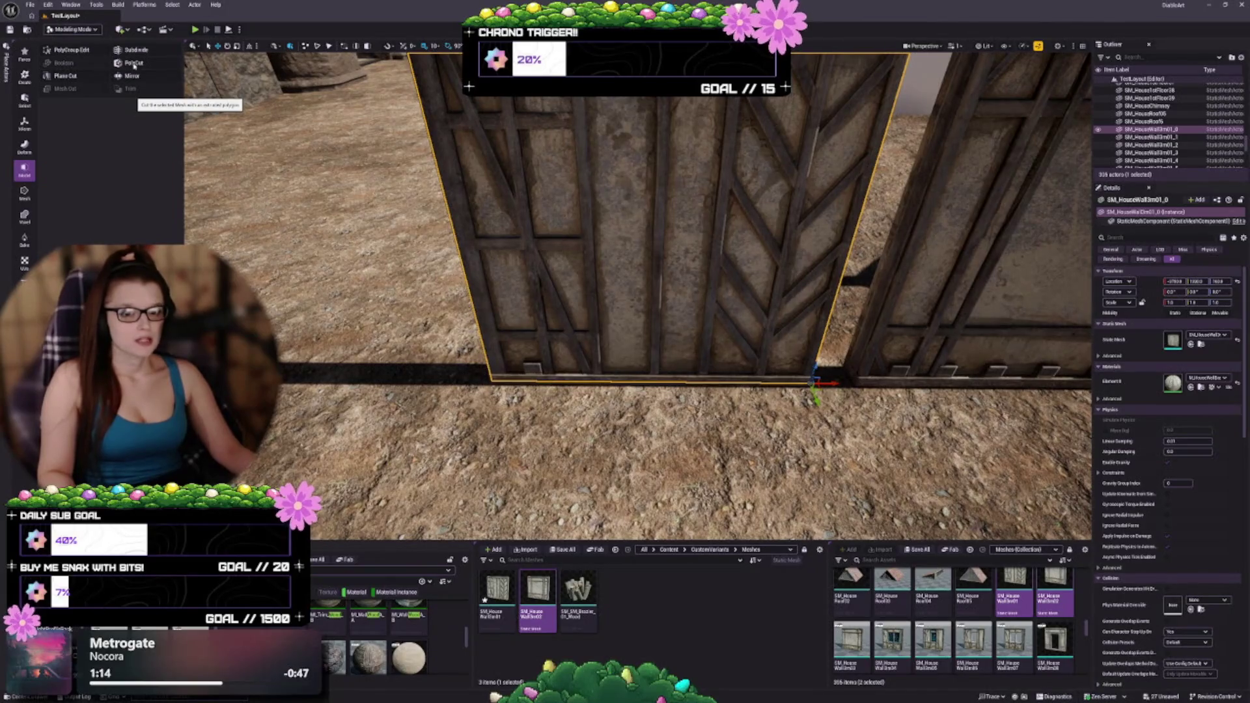
Start a Plane Cut on the left panel, framed, with the cutting plane rotated vertical
left_click(57, 75)
scroll(677, 361, "down", 3)
scroll(677, 361, "down", 4)
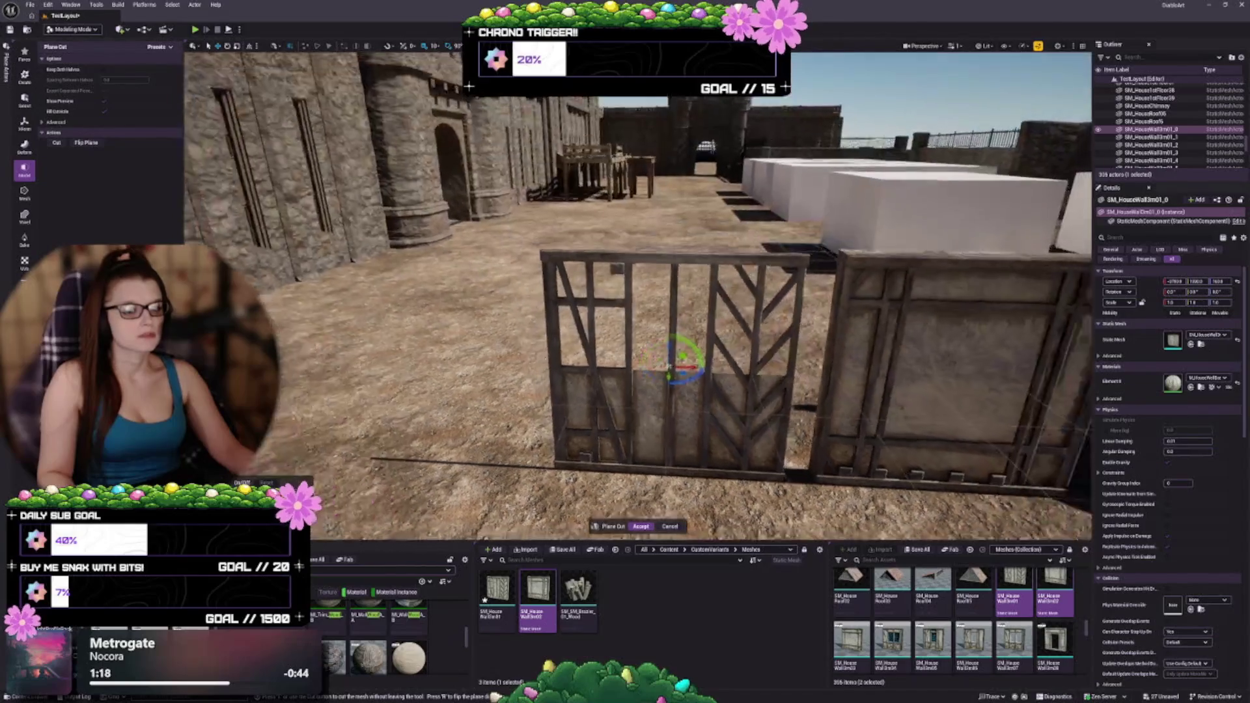
key("f")
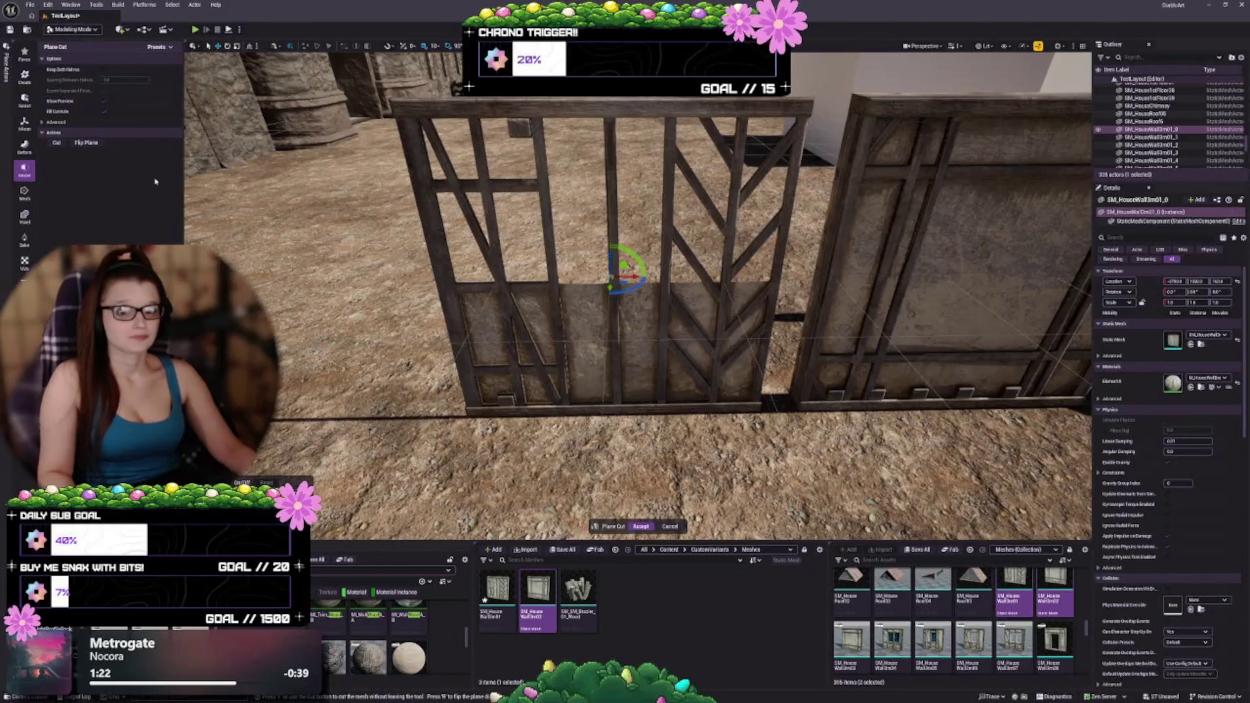
left_click(94, 132)
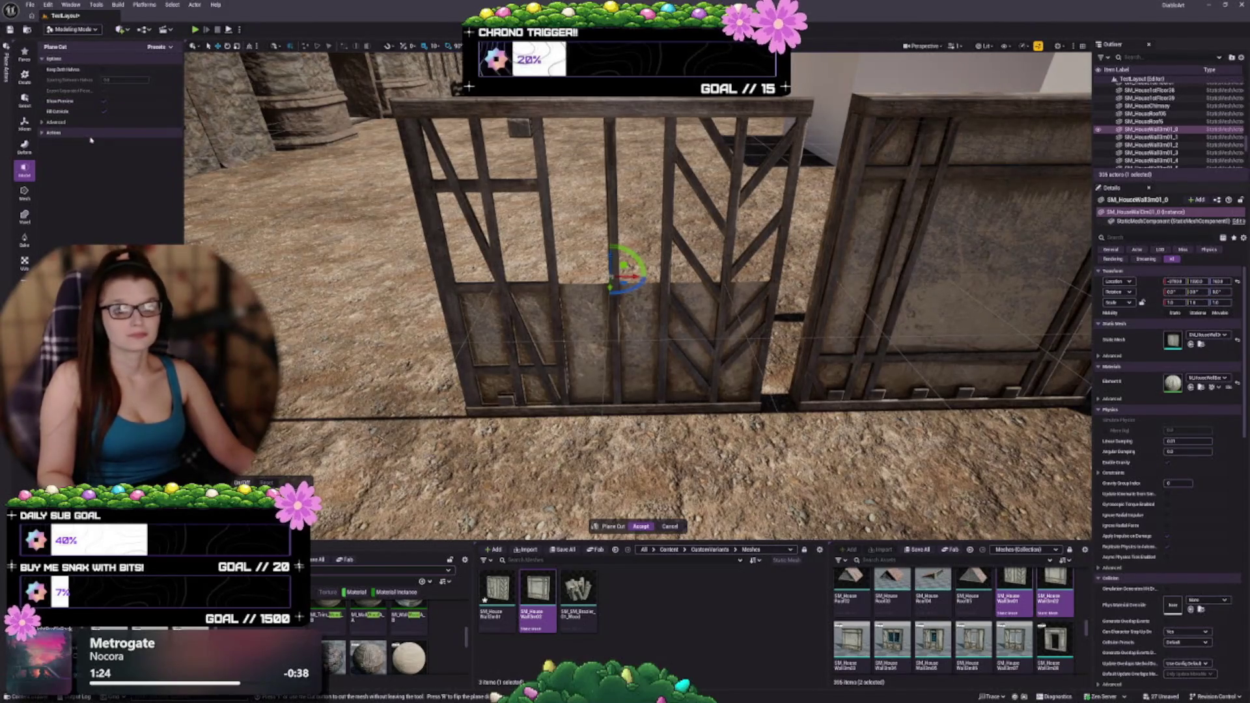
left_click(85, 132)
left_click(78, 122)
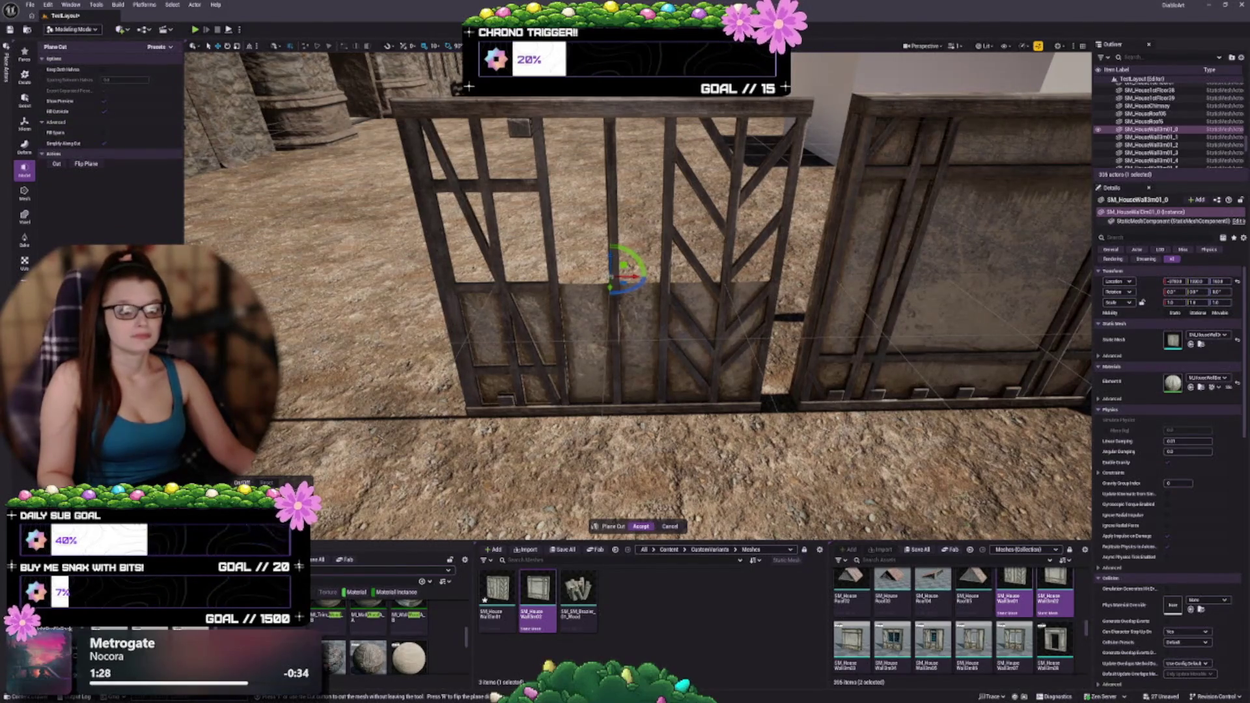
left_click_drag(638, 260, 641, 283)
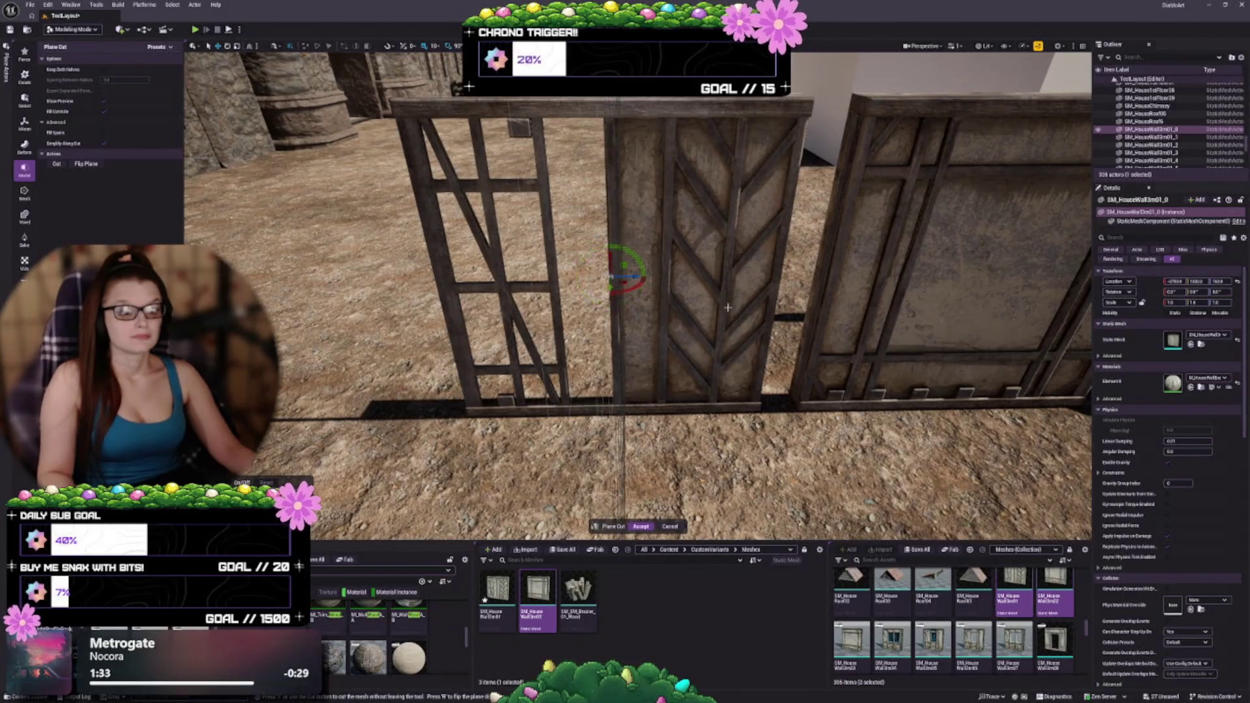
left_click_drag(636, 249, 661, 275)
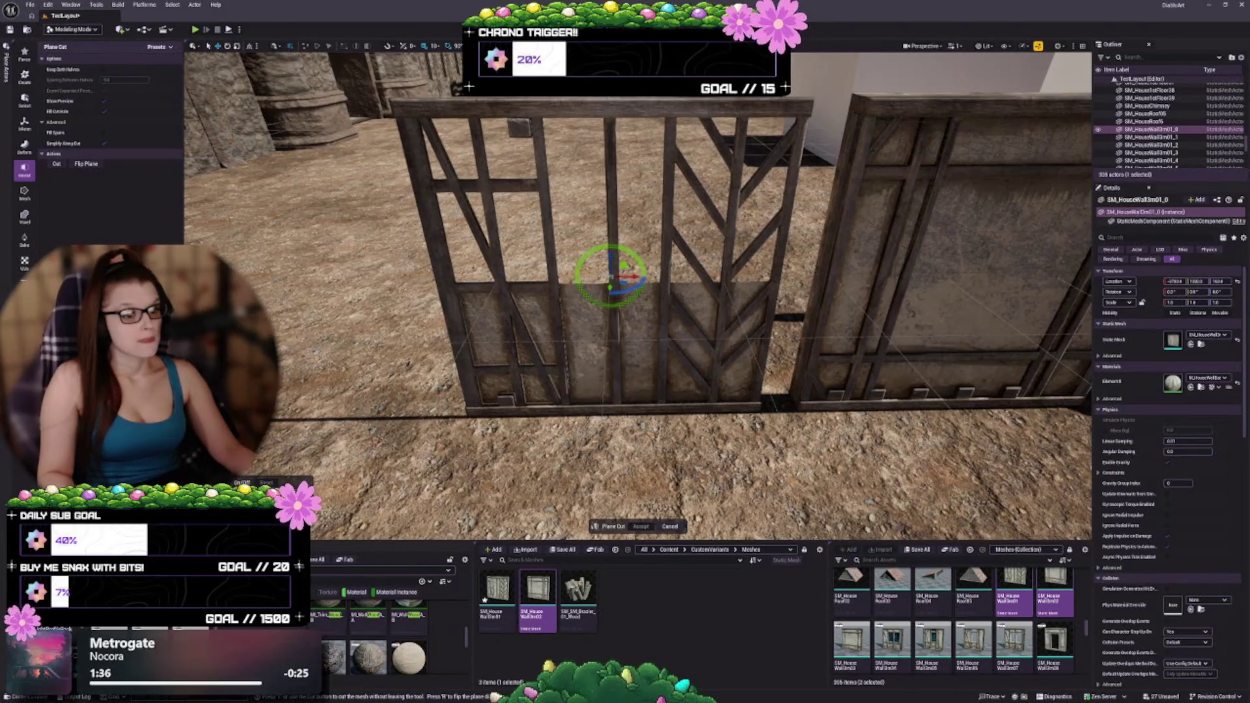
key("ctrl+z")
mouse_move(624, 274)
left_mouse_down()
mouse_move(625, 319)
mouse_move(690, 306)
mouse_move(703, 215)
mouse_move(703, 293)
mouse_move(654, 313)
left_mouse_up()
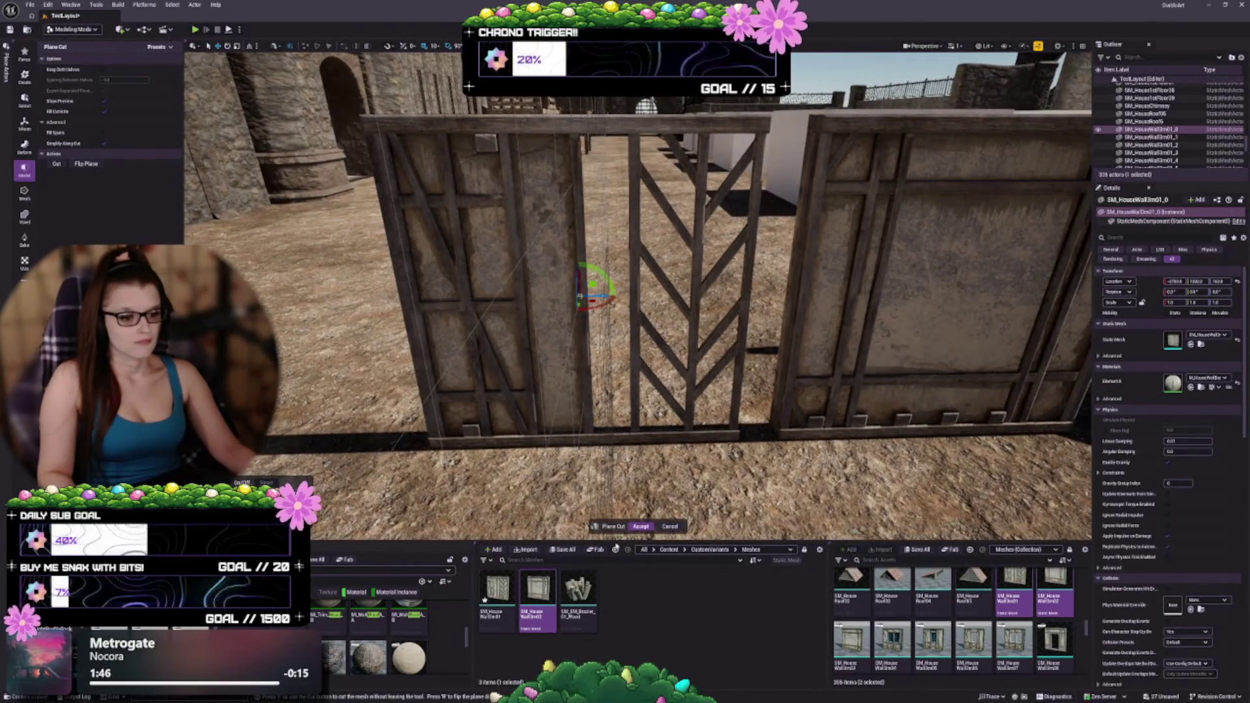
Apply the plane cut, then check the top beam, left panel, thin post and slanted post individually
left_click(641, 526)
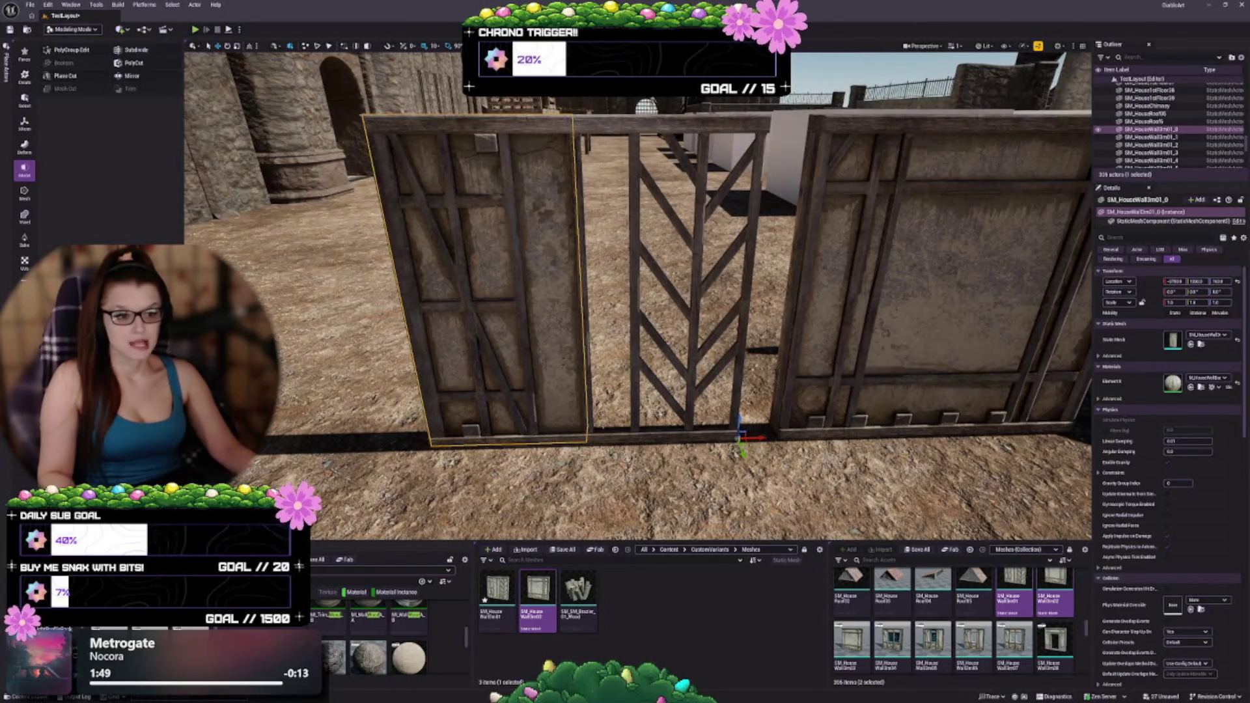
left_click_drag(544, 313, 539, 193)
key("Escape")
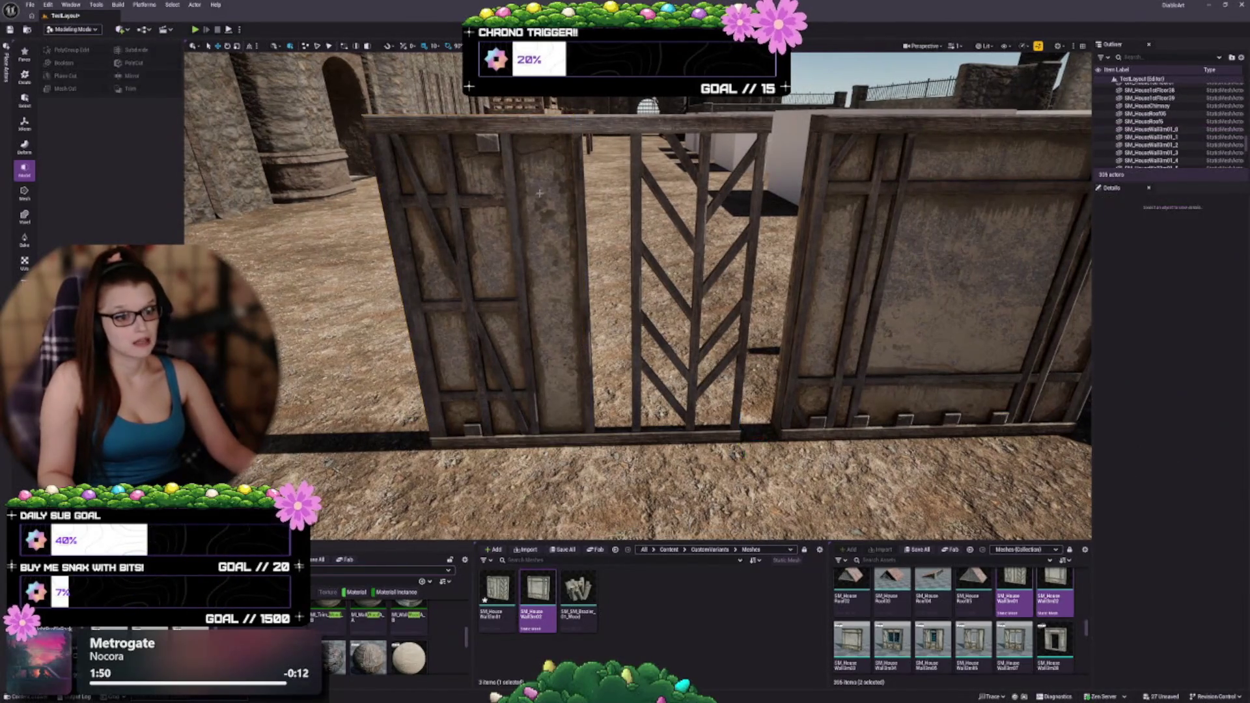
left_click(558, 129)
left_click(564, 218)
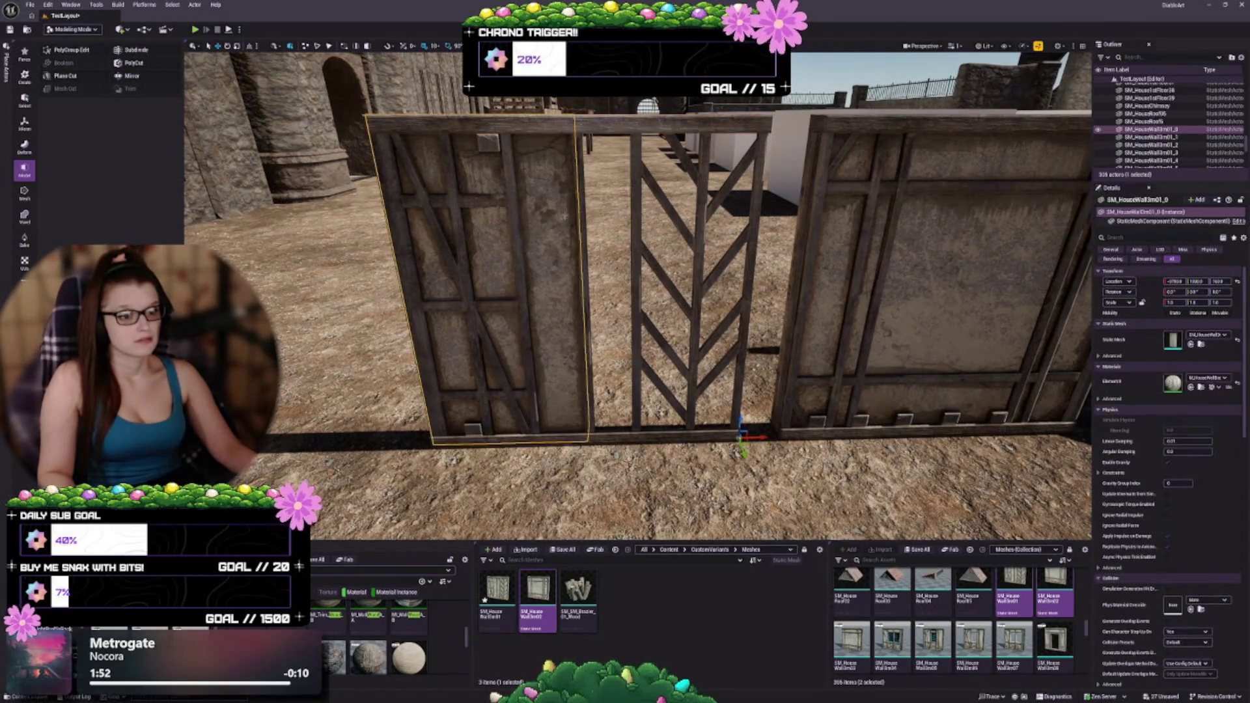
left_click(575, 204)
left_click(506, 202)
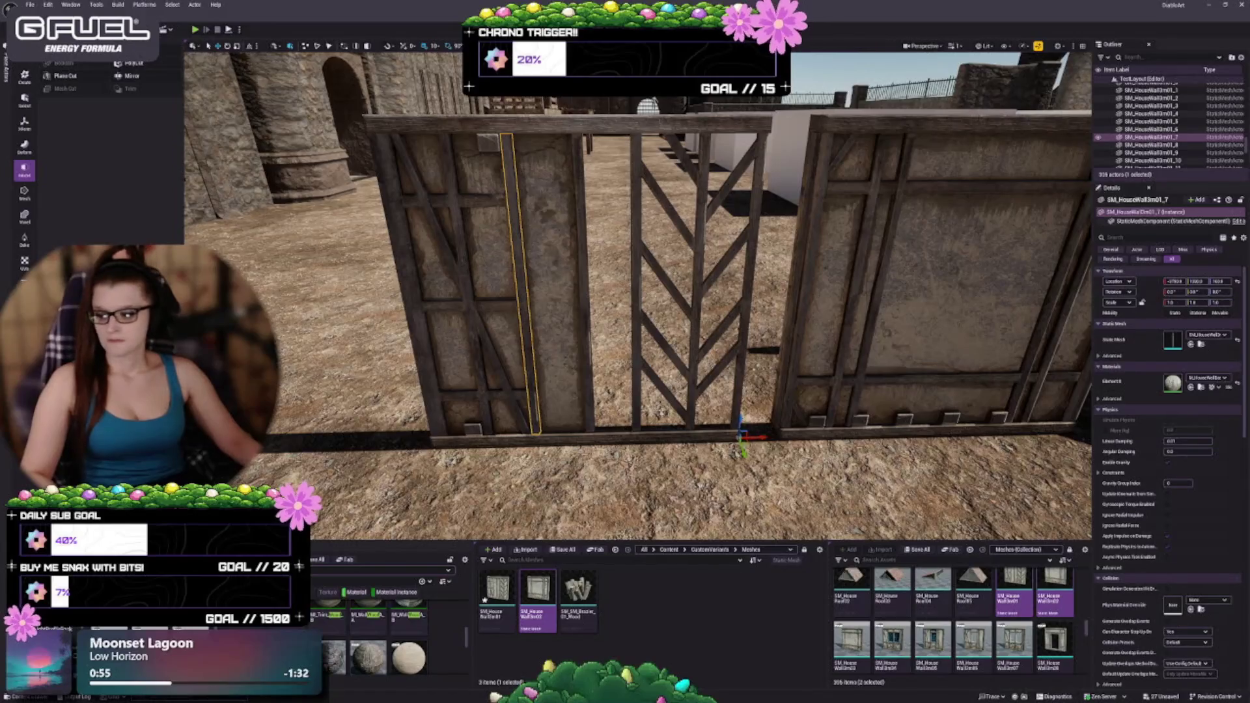
Reselect the left wall panel and the top beam to recheck the cut pieces
left_click_drag(651, 345, 643, 345)
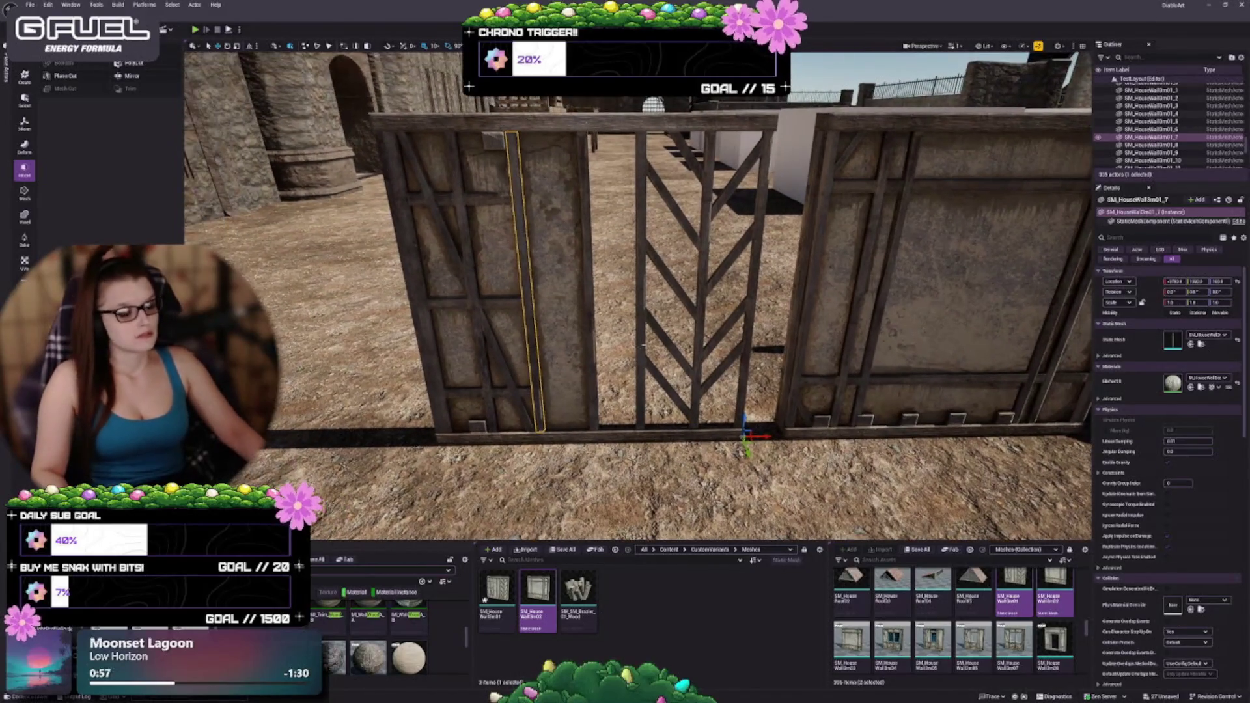
mouse_move(493, 607)
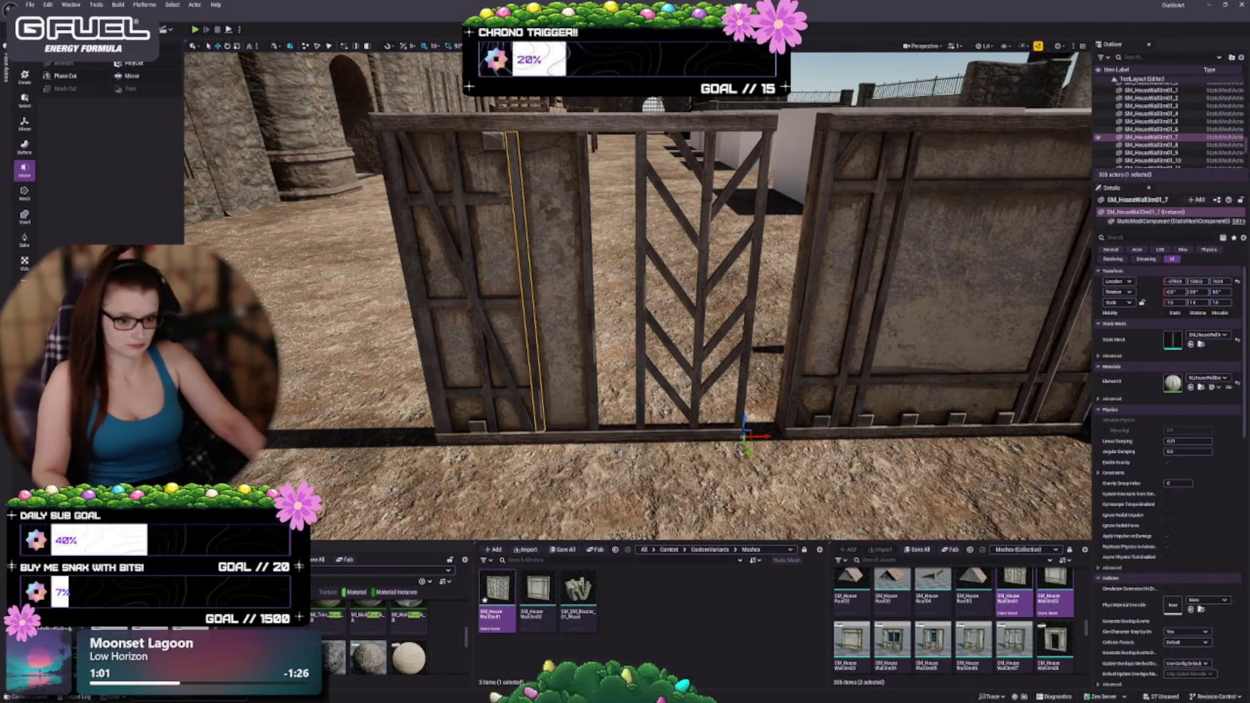
left_click(495, 273)
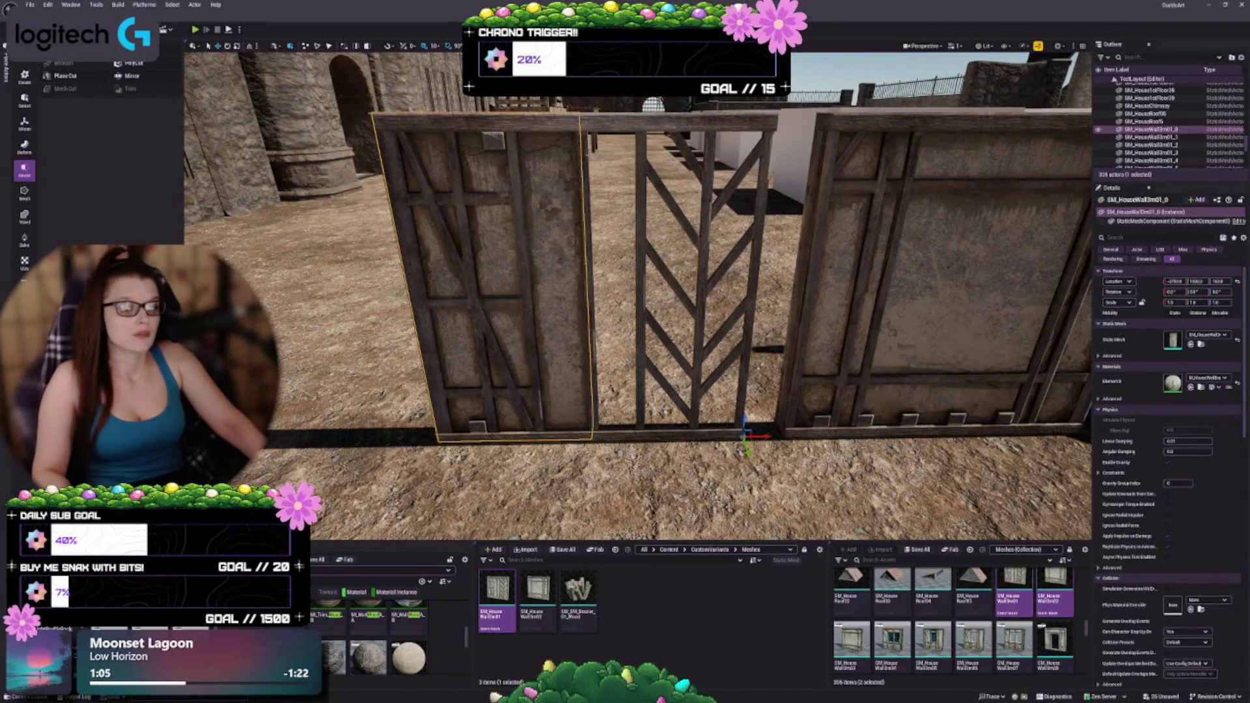
left_click(597, 128)
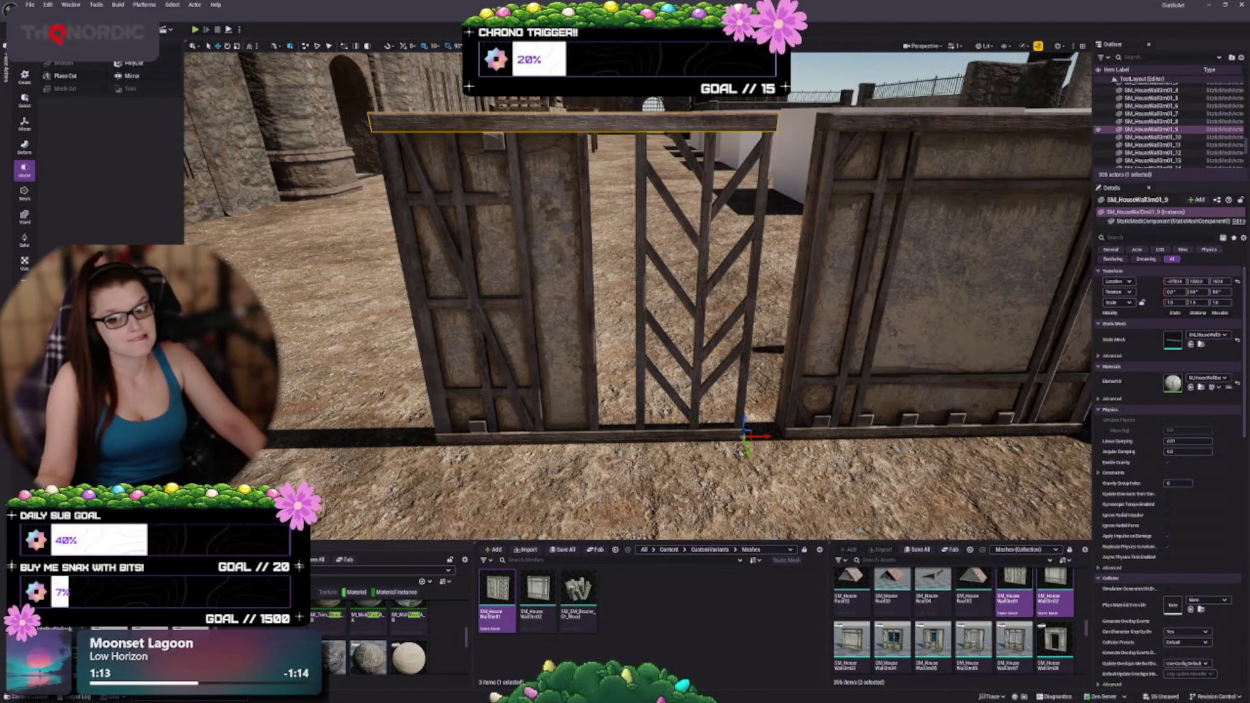
left_click(26, 146)
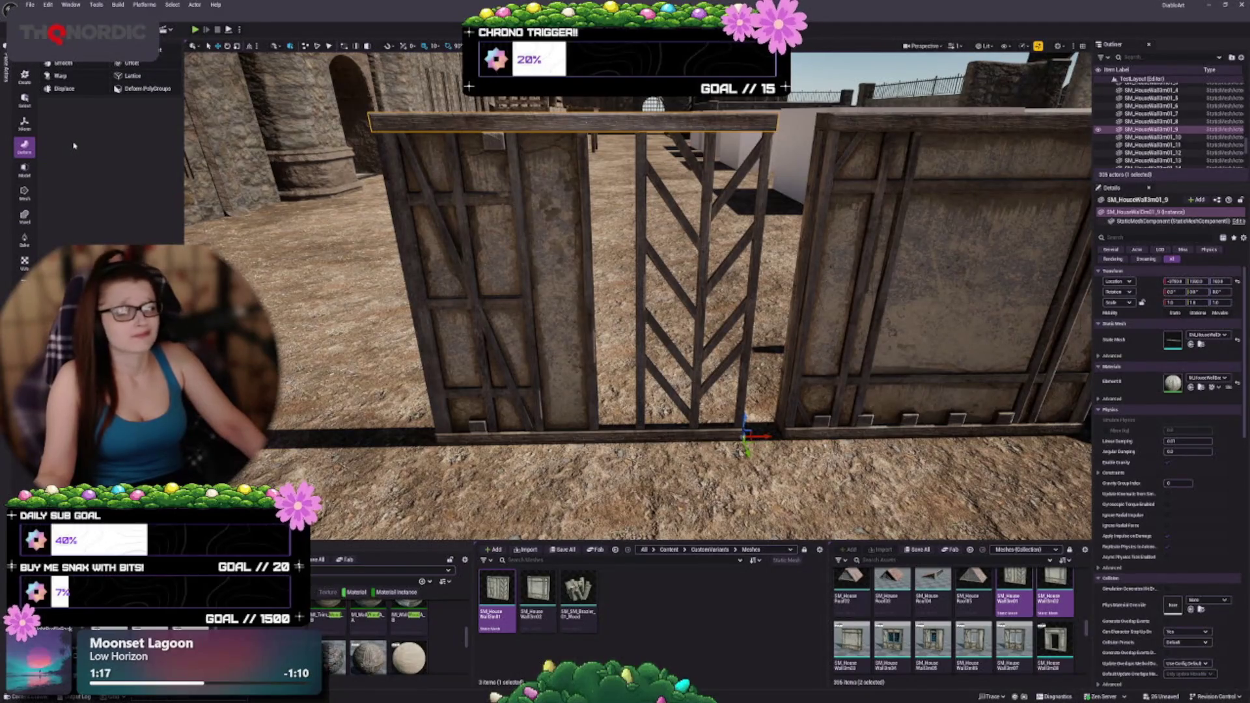
left_click(29, 128)
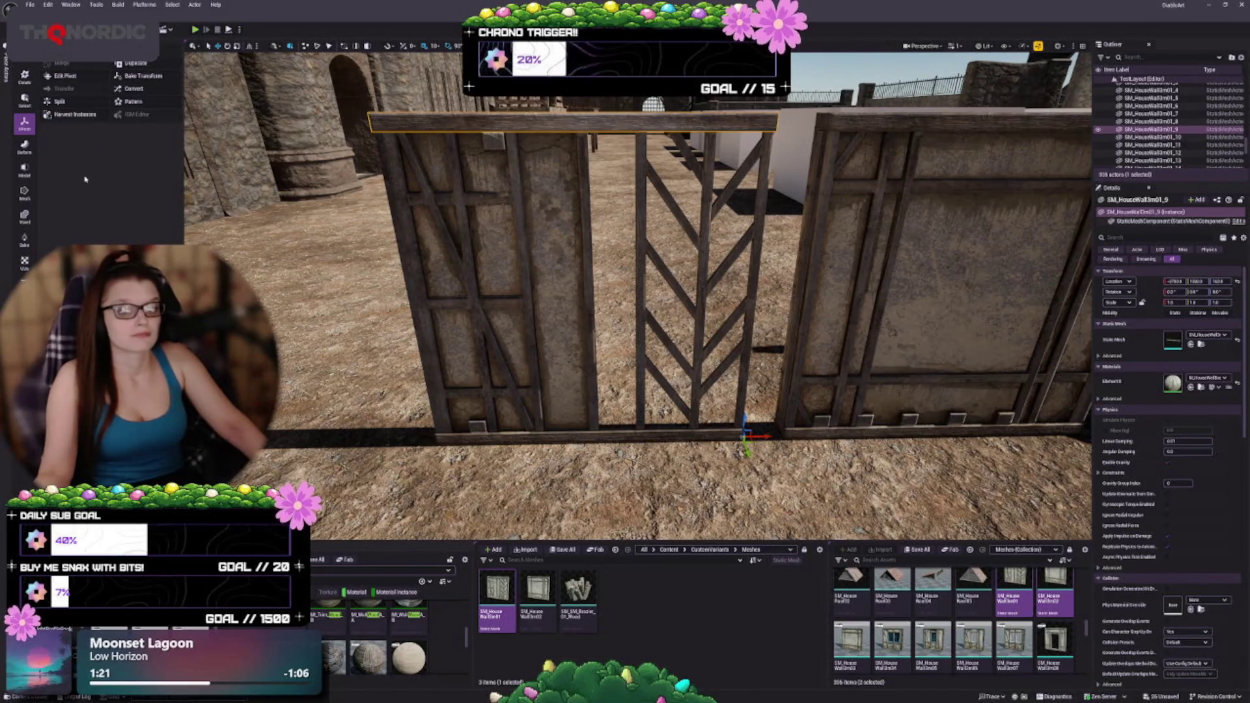
left_click(24, 99)
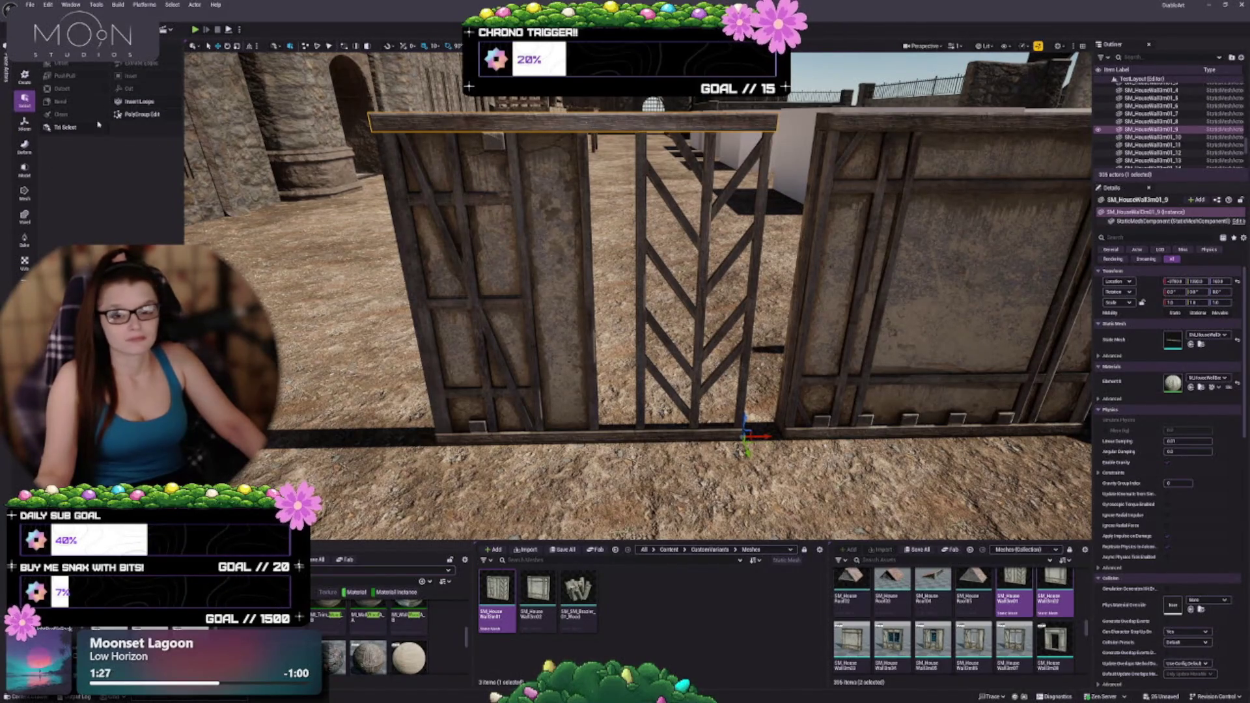
left_click(64, 128)
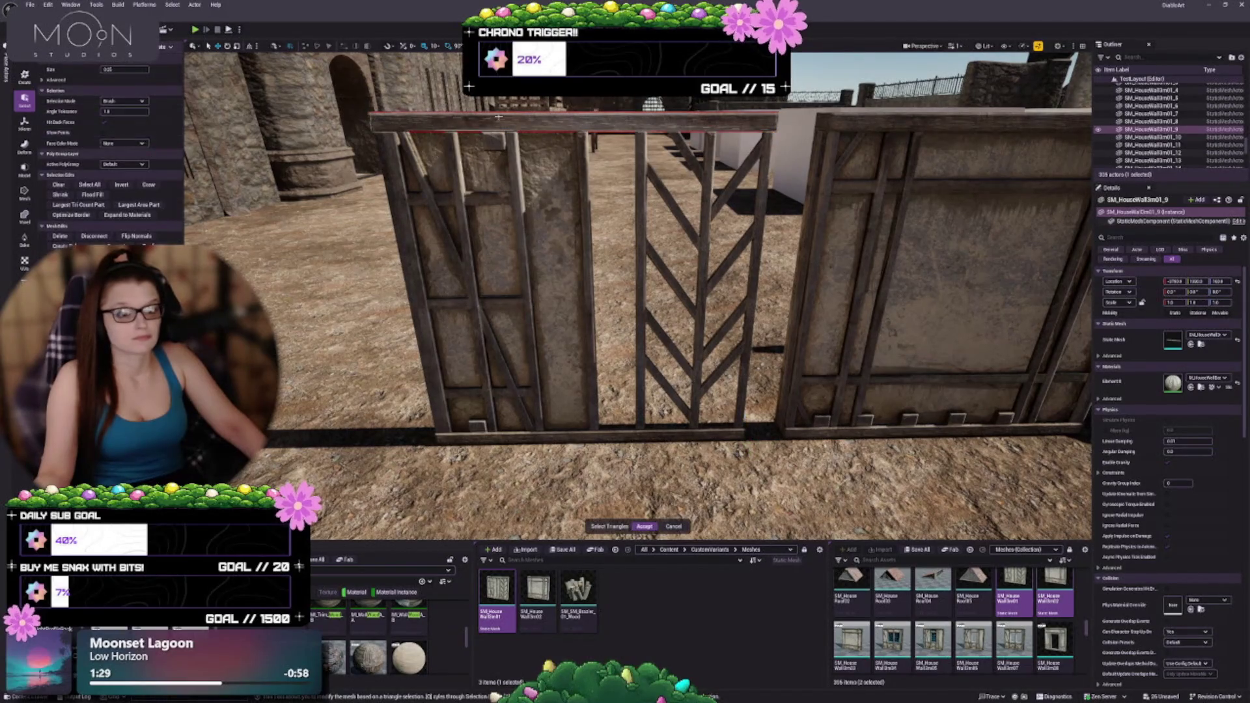
left_click(588, 121)
left_click(587, 121)
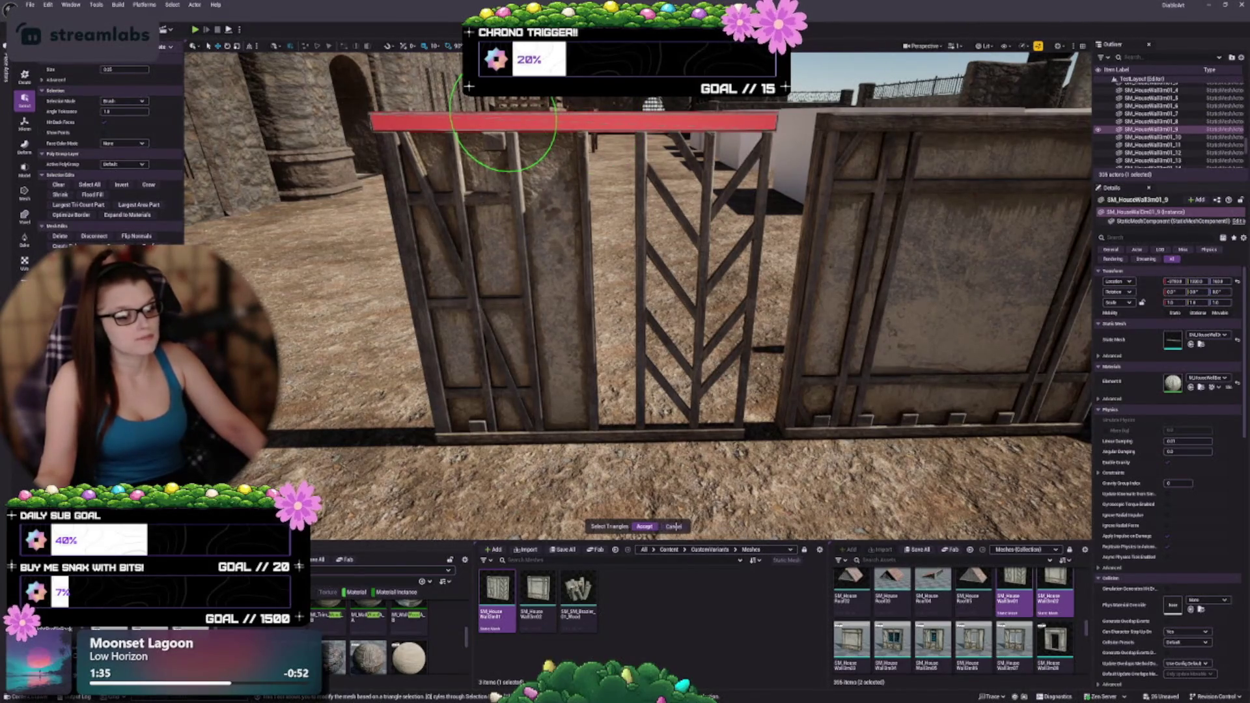
left_click(674, 525)
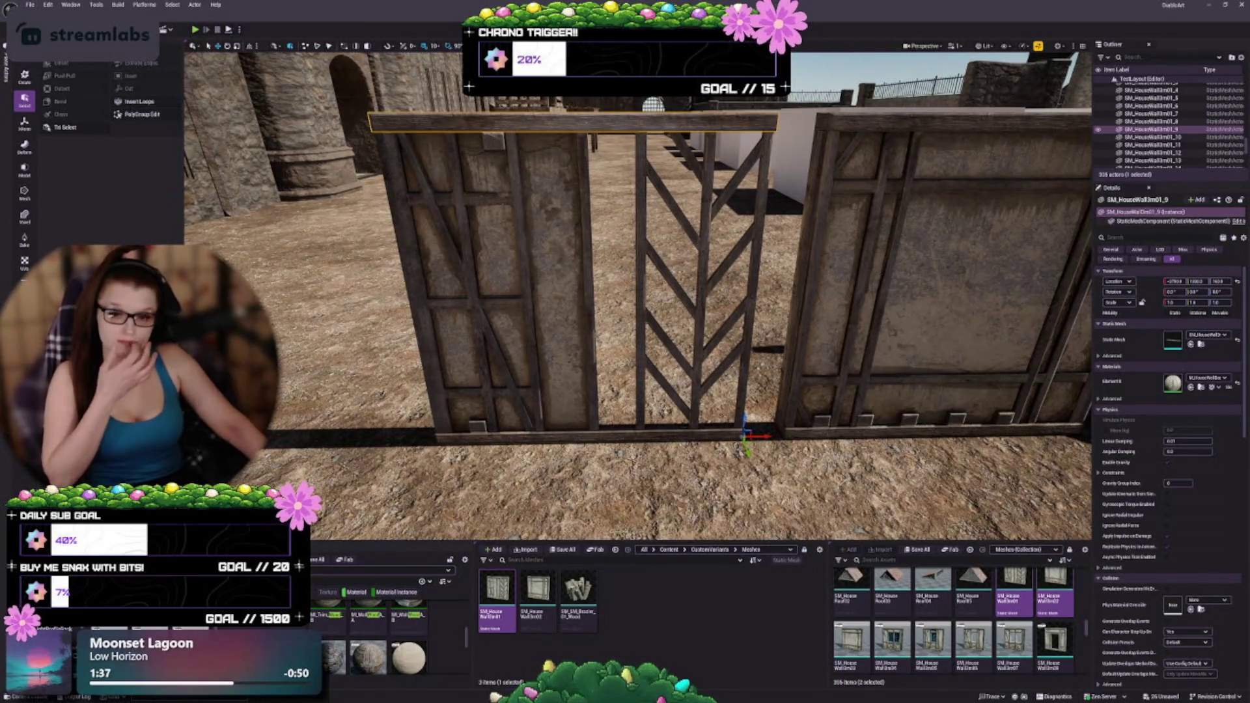
left_click(25, 308)
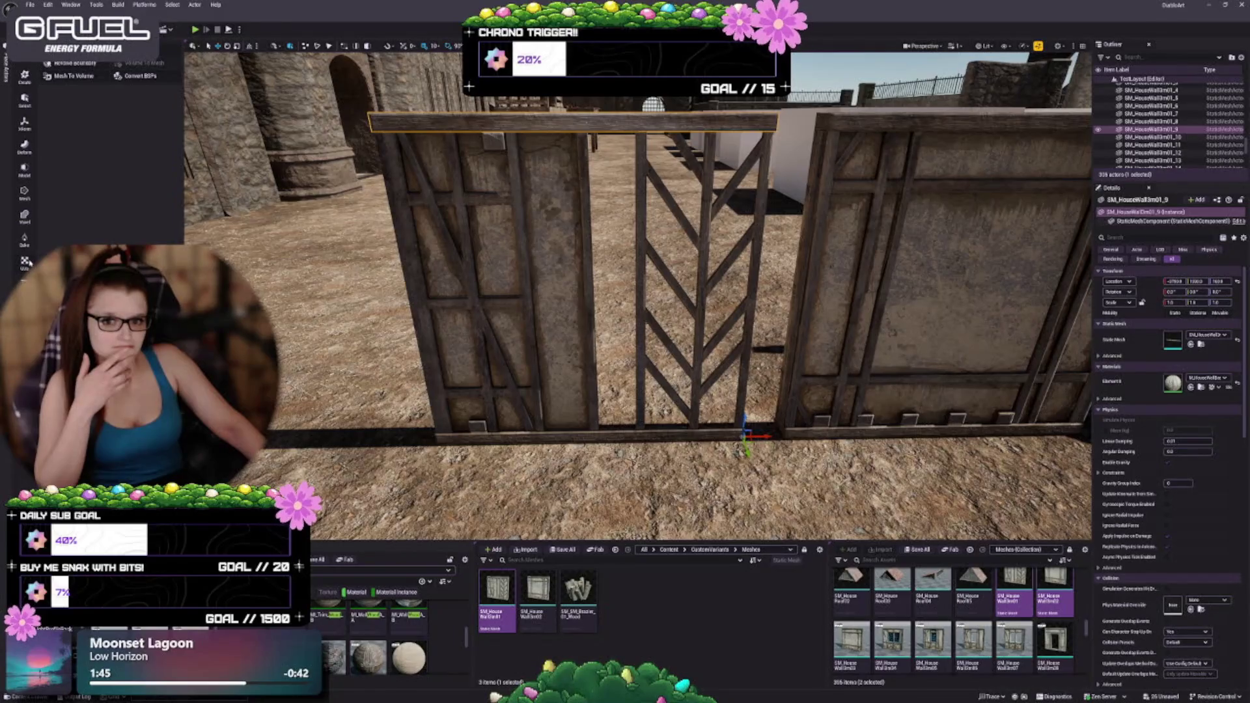
Switch the top beam from Triangle Edit to PolyGroup Edit, then launch Subdivide on it
left_click(25, 217)
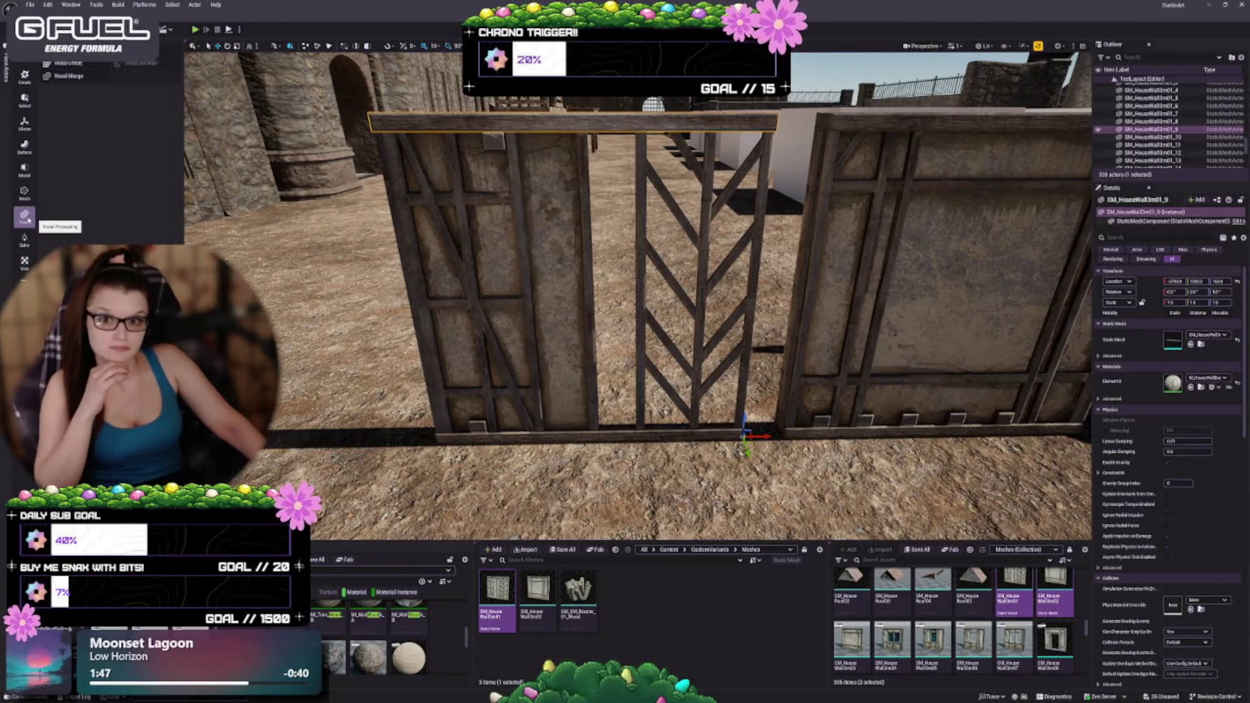
left_click(24, 192)
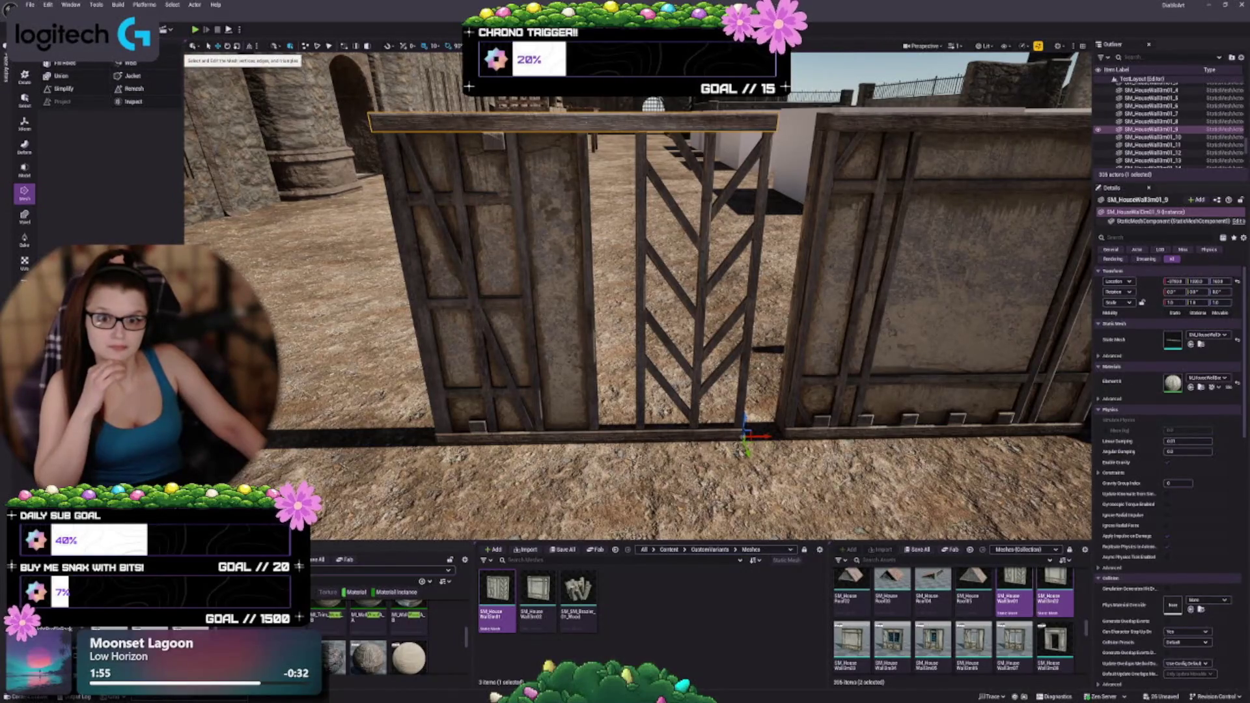
left_click(193, 46)
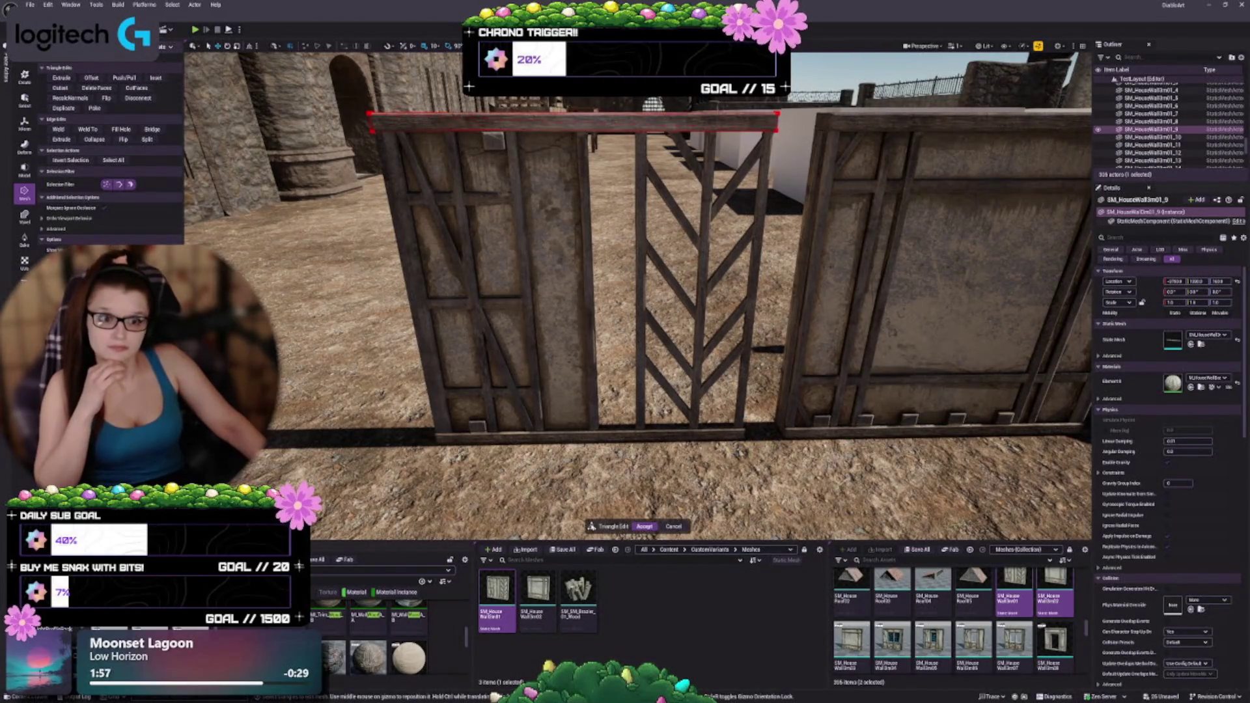
left_click(24, 171)
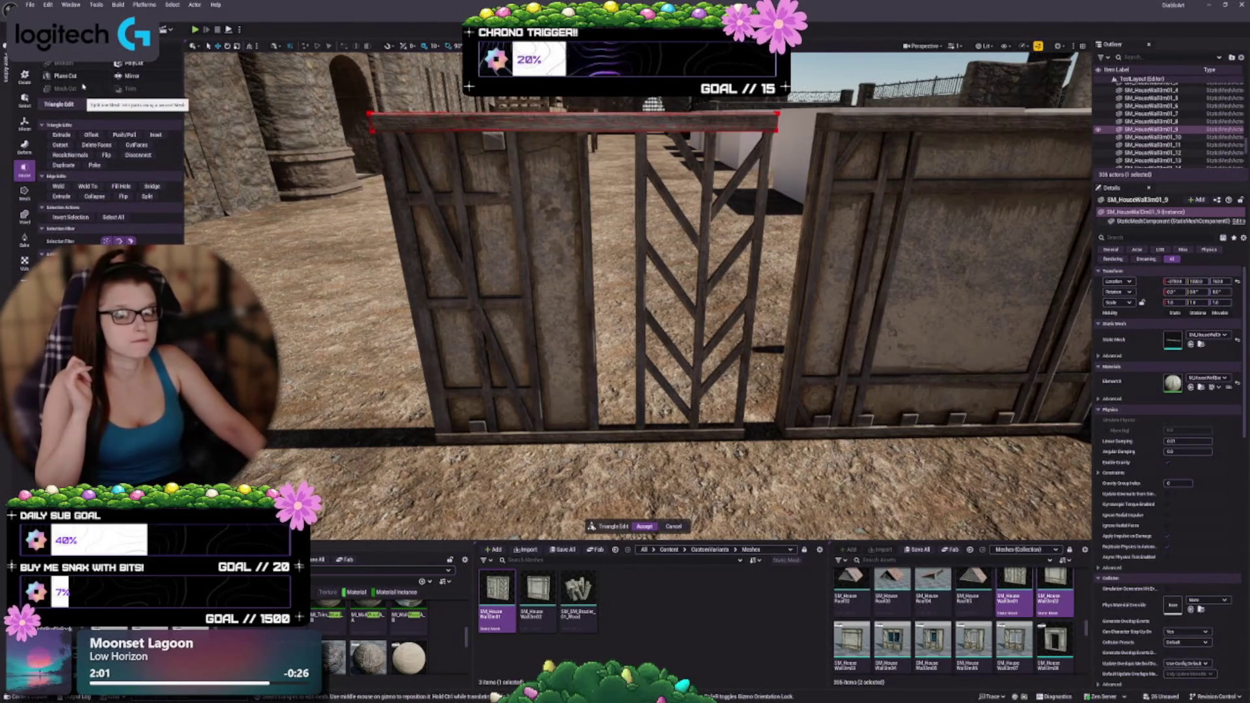
left_click(62, 49)
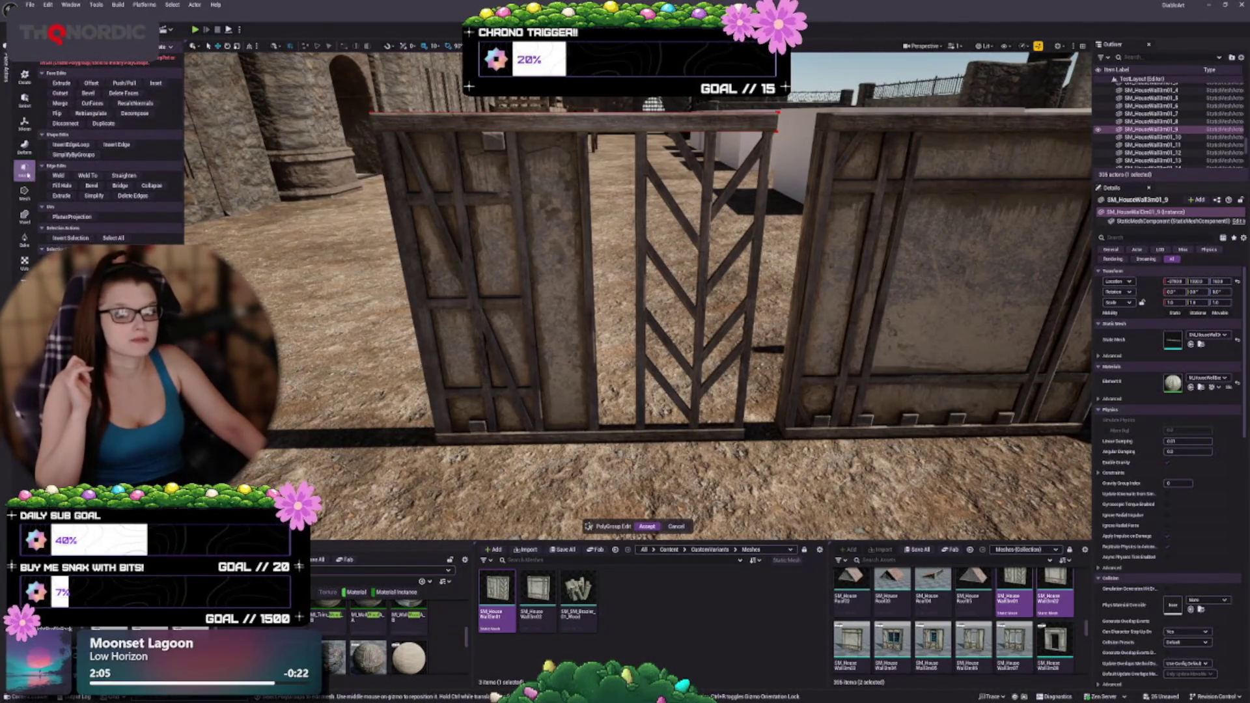
scroll(111, 150, "up", 2)
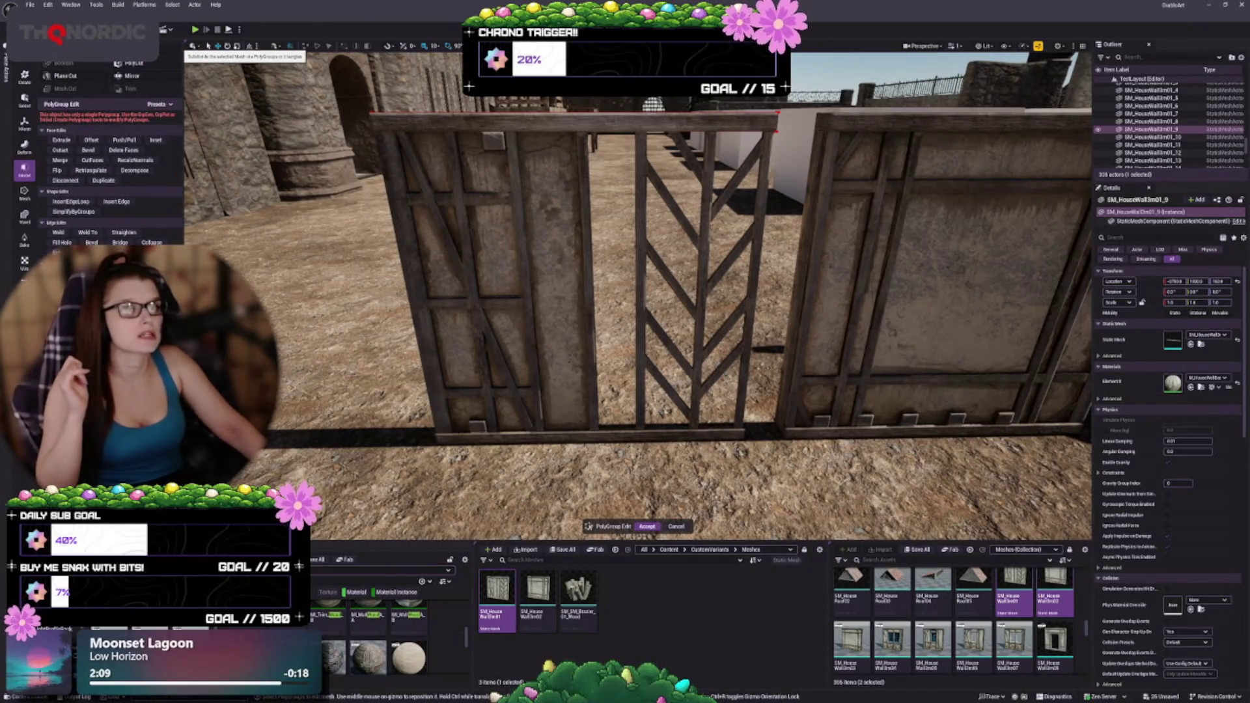
left_click(170, 49)
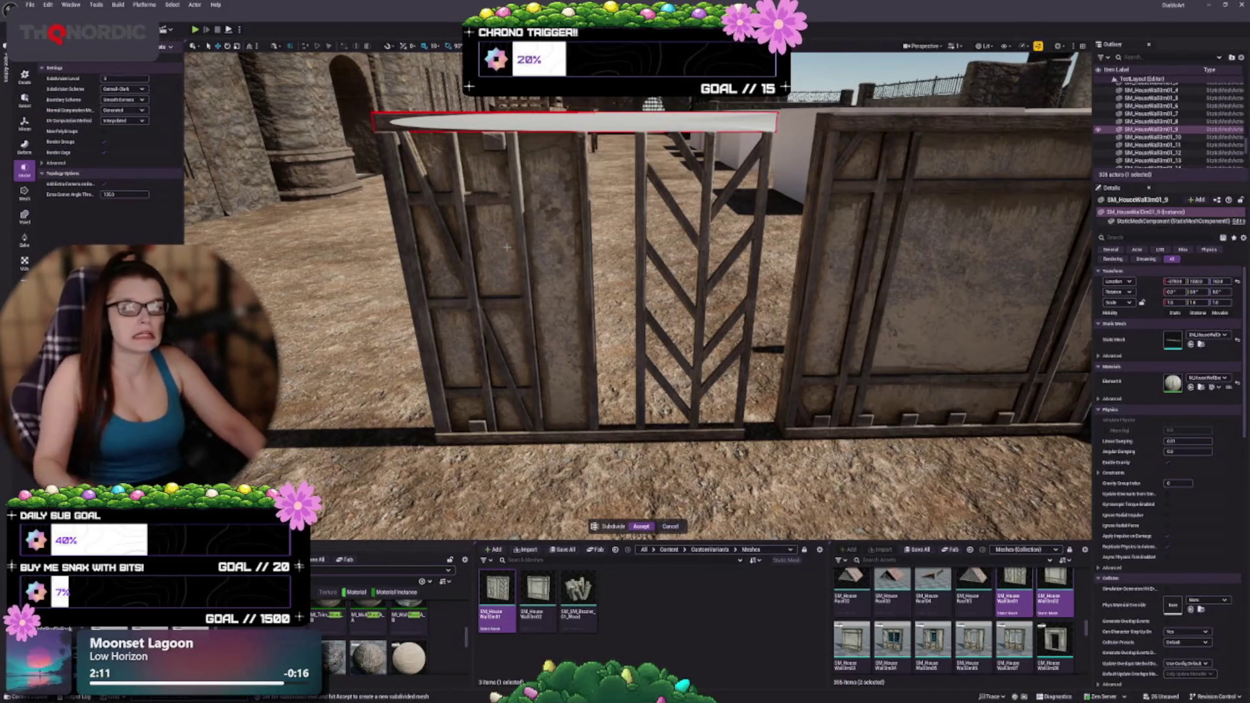
Orbit over the wall frame, select the left wall panel, and switch to the PolyCut tool
left_click_drag(506, 247, 506, 469)
left_click_drag(380, 103, 380, 103)
left_click(384, 105)
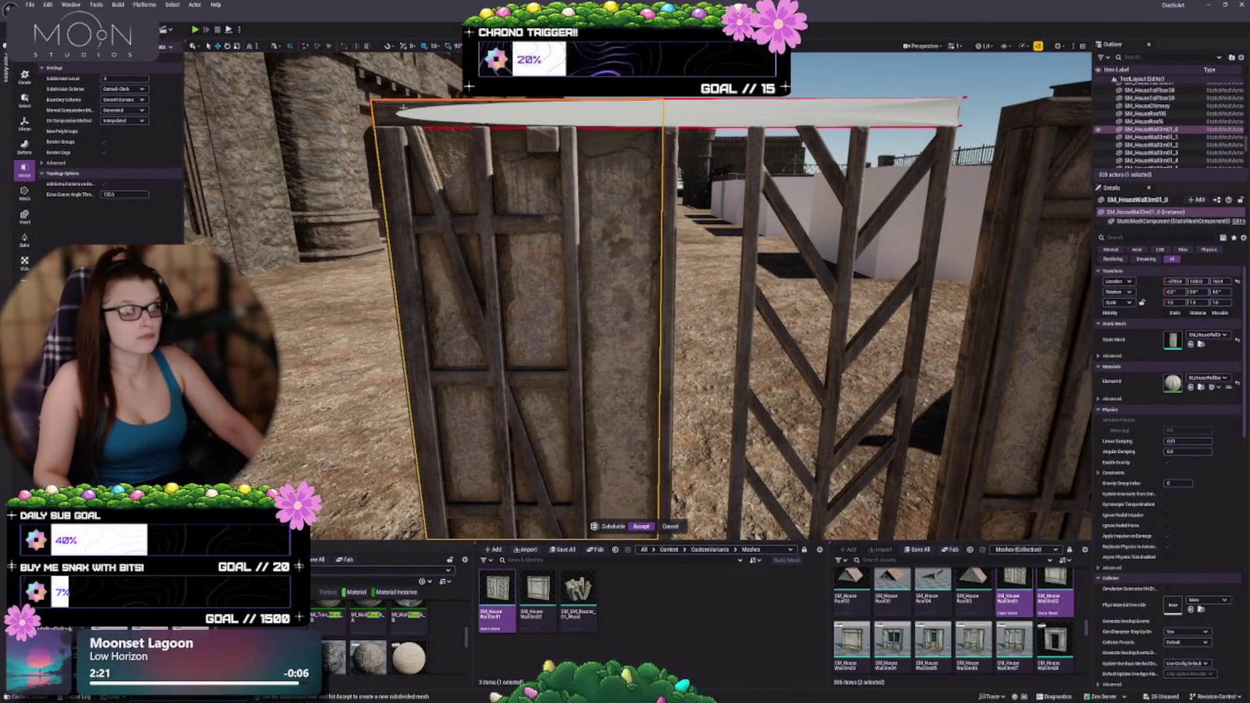
left_click_drag(384, 105, 824, 258)
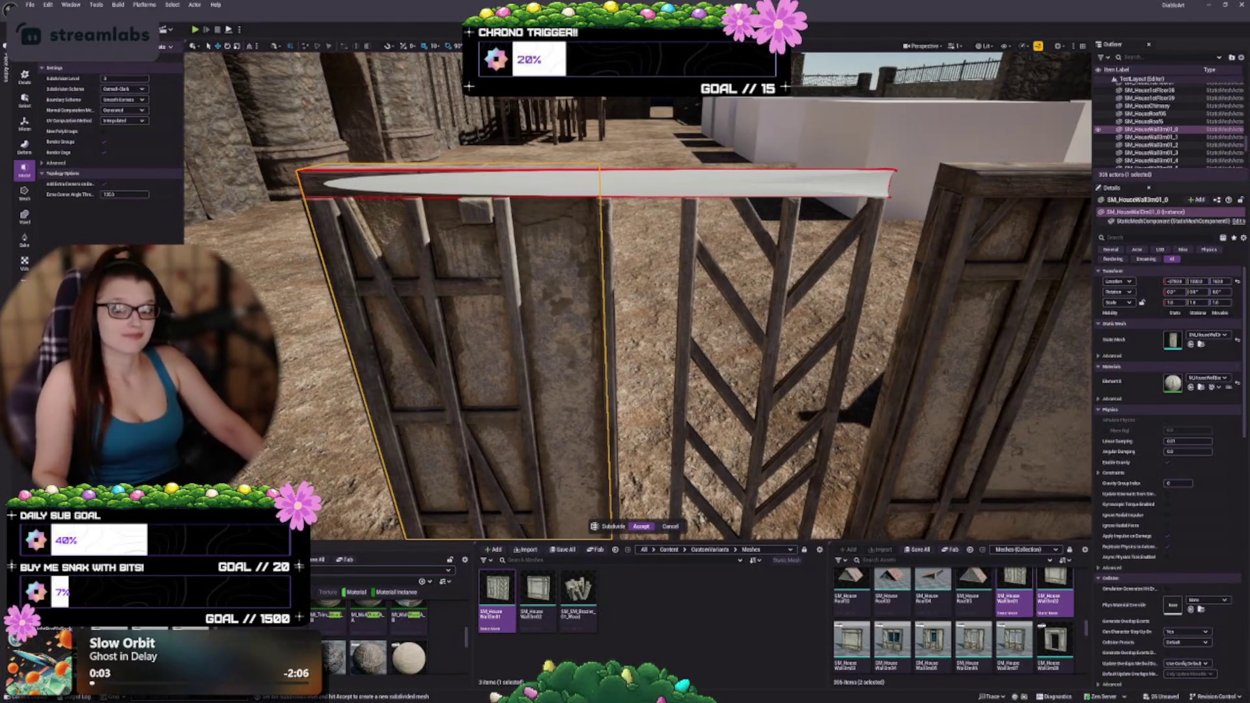
scroll(98, 131, "up", 2)
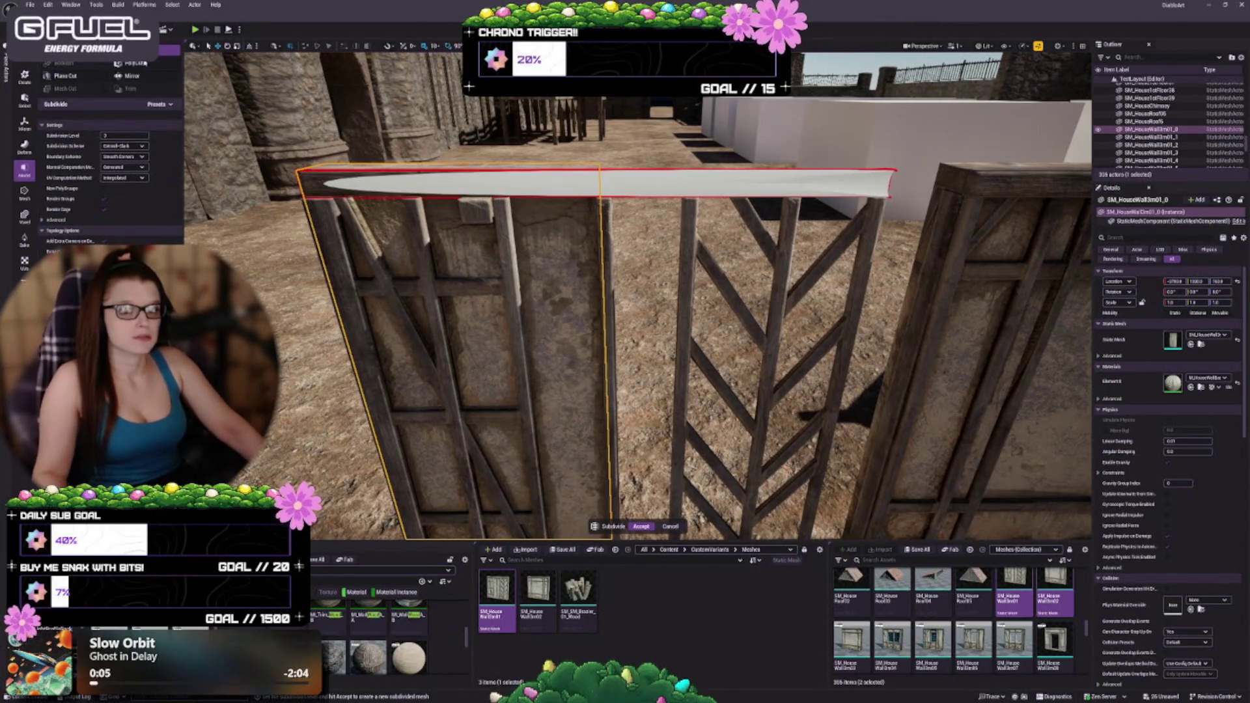
left_click(137, 63)
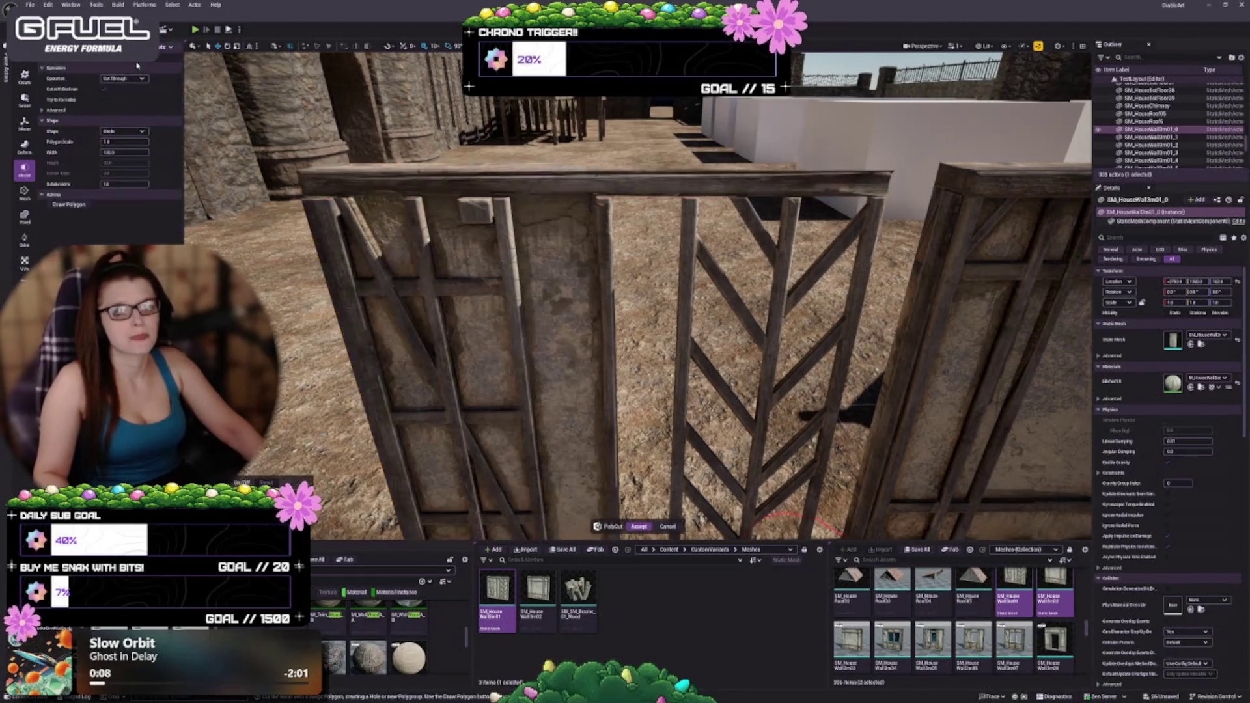
Select the fence's top rail, cancel the PolyCut, and reselect the left wall panel
mouse_move(606, 294)
left_mouse_down()
mouse_move(725, 362)
mouse_move(753, 399)
mouse_move(759, 385)
left_mouse_up()
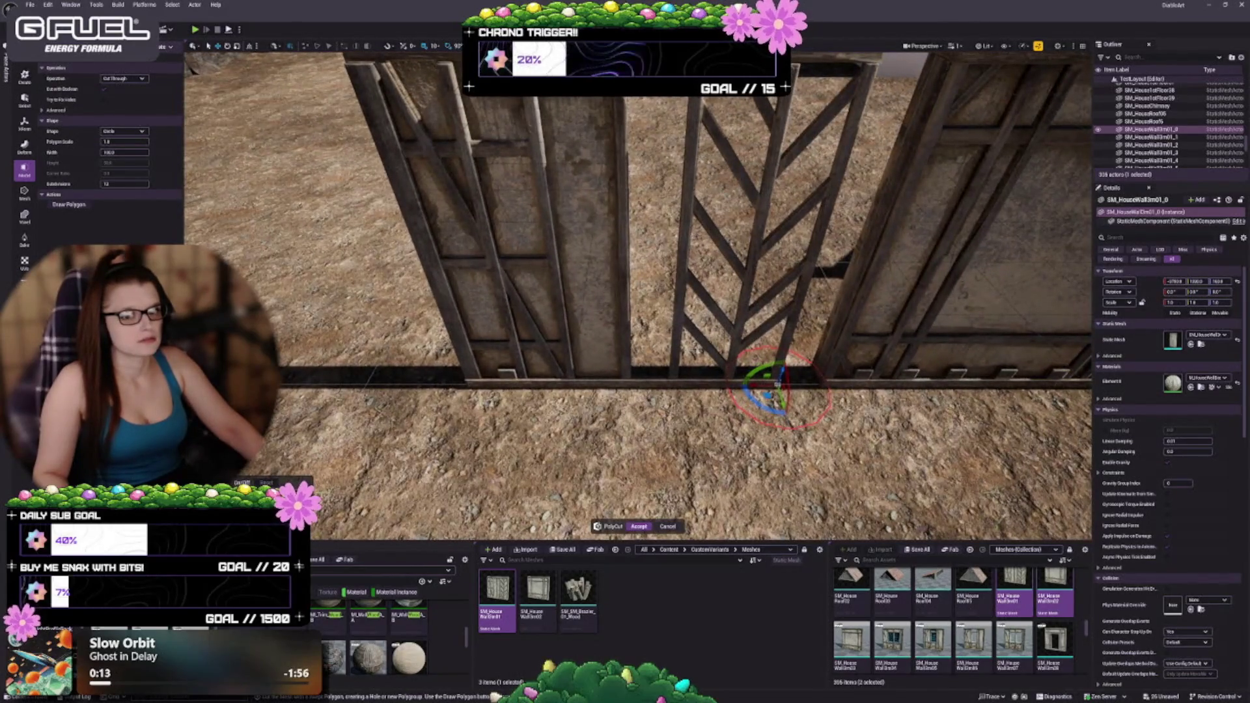
scroll(776, 385, "down", 5)
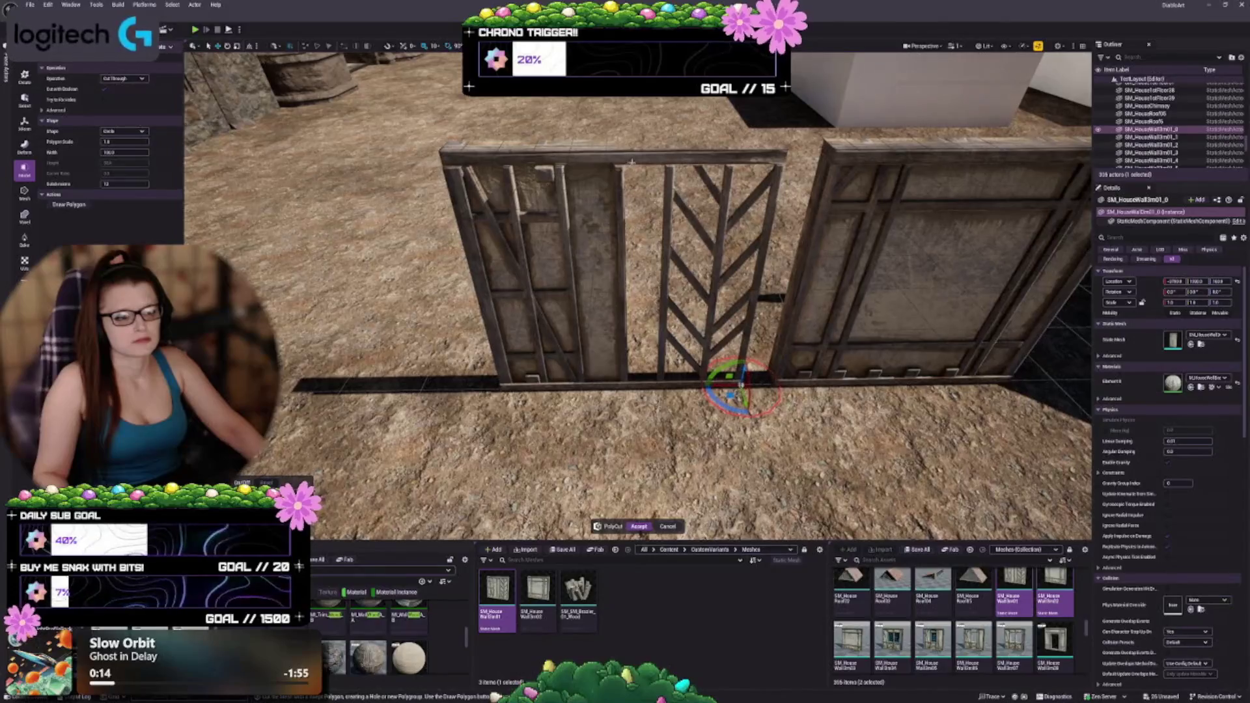
left_click(651, 156)
scroll(651, 156, "up", 5)
mouse_move(771, 517)
left_mouse_down()
mouse_move(585, 418)
mouse_move(719, 441)
mouse_move(790, 491)
mouse_move(573, 412)
left_mouse_up()
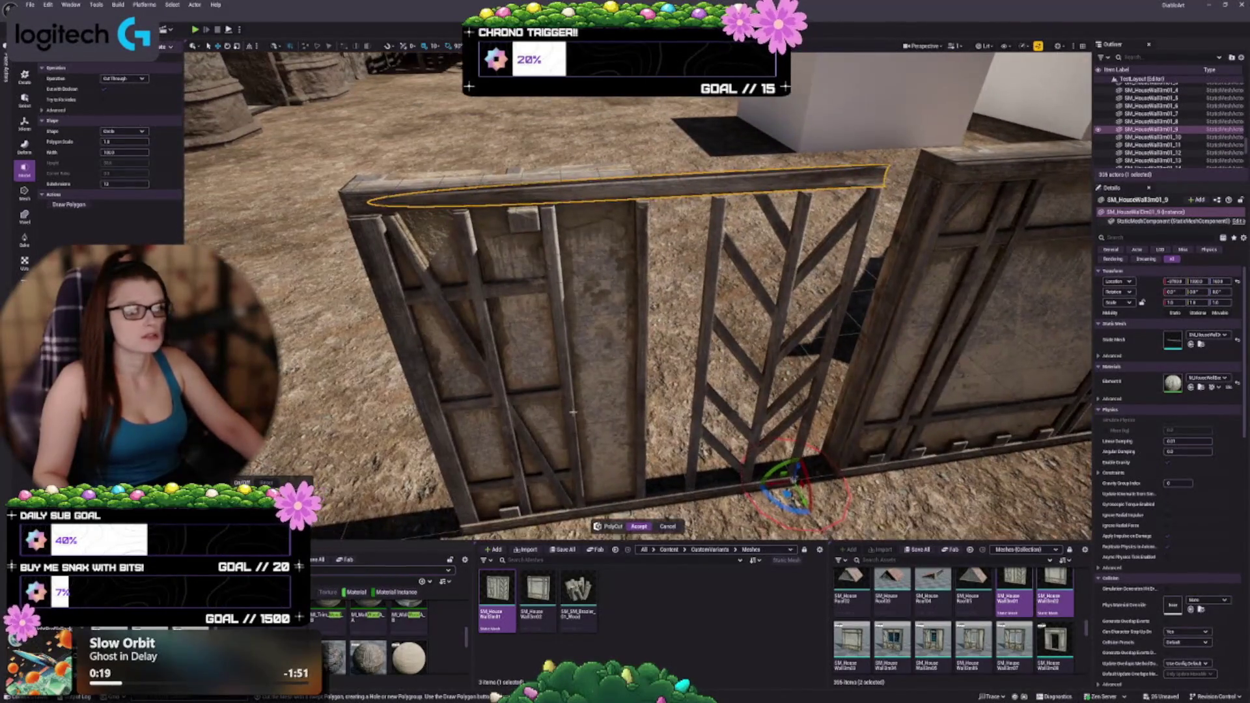
left_click(667, 526)
mouse_move(625, 326)
left_mouse_down()
mouse_move(455, 305)
mouse_move(560, 241)
mouse_move(436, 268)
left_mouse_up()
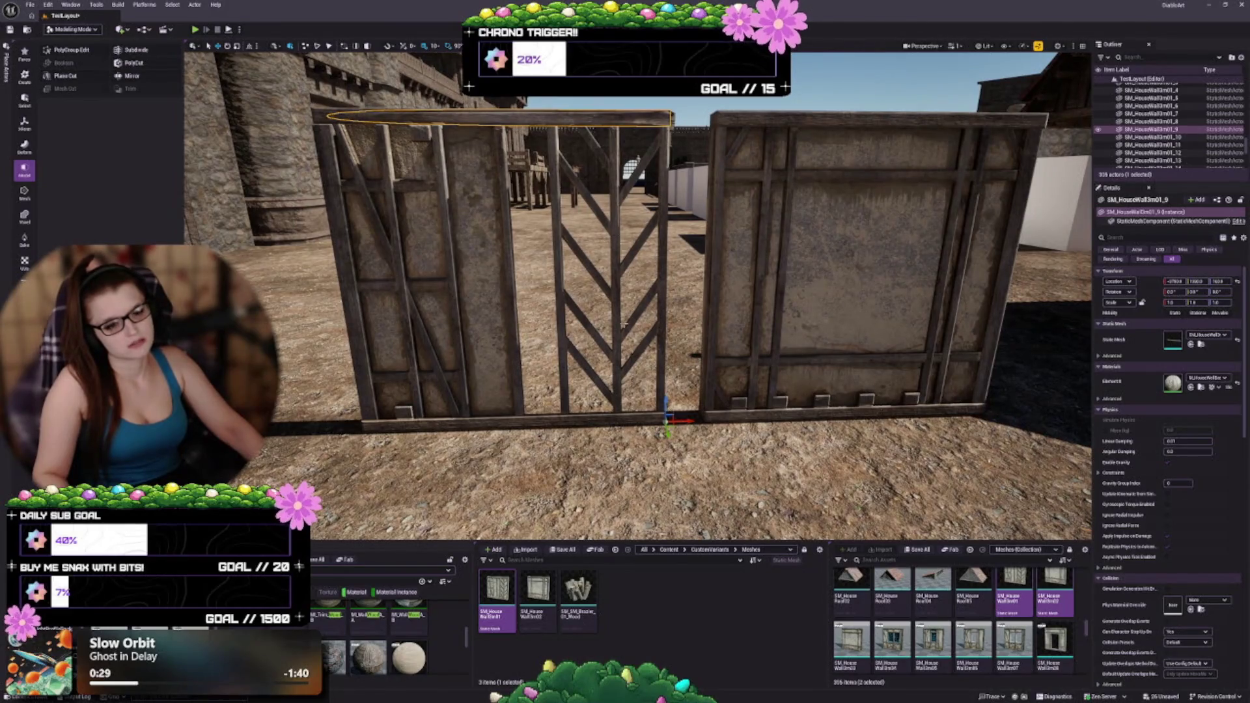
scroll(623, 324, "down", 6)
left_click(561, 275)
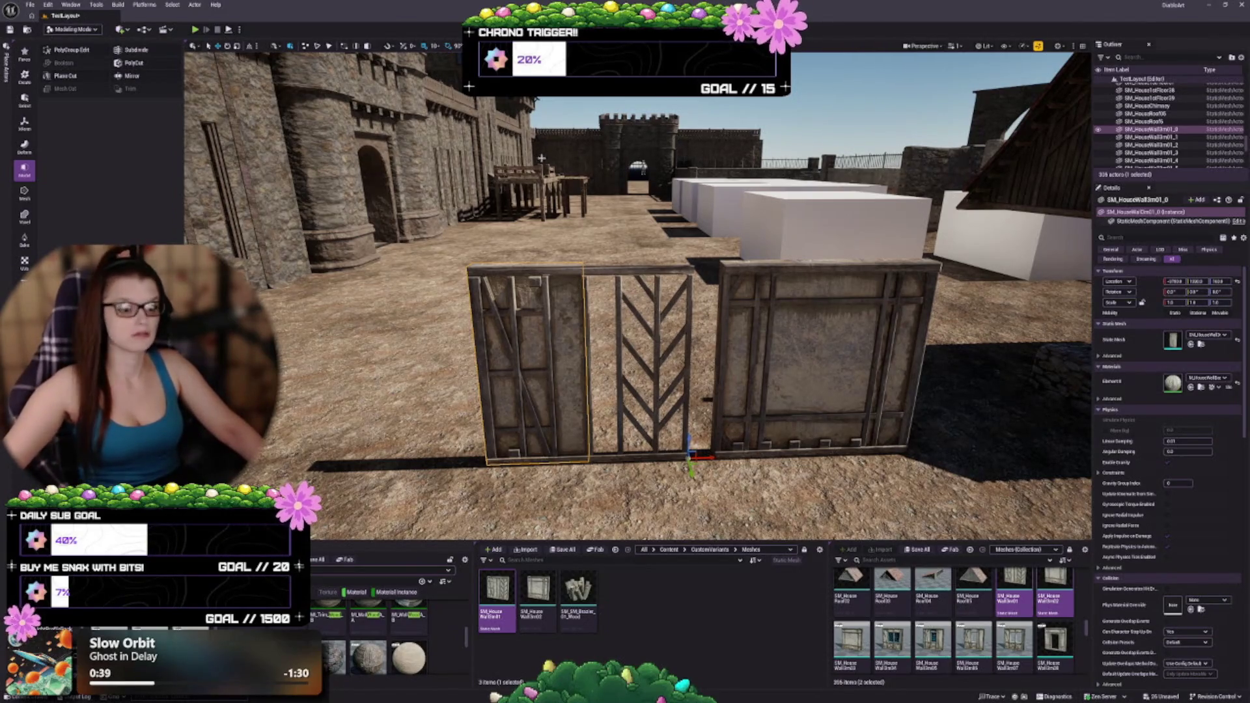
In Selection Mode, delete the left wall panel and three leftover wall meshes
scroll(540, 157, "up", 3)
key("shift+1")
left_click(443, 362)
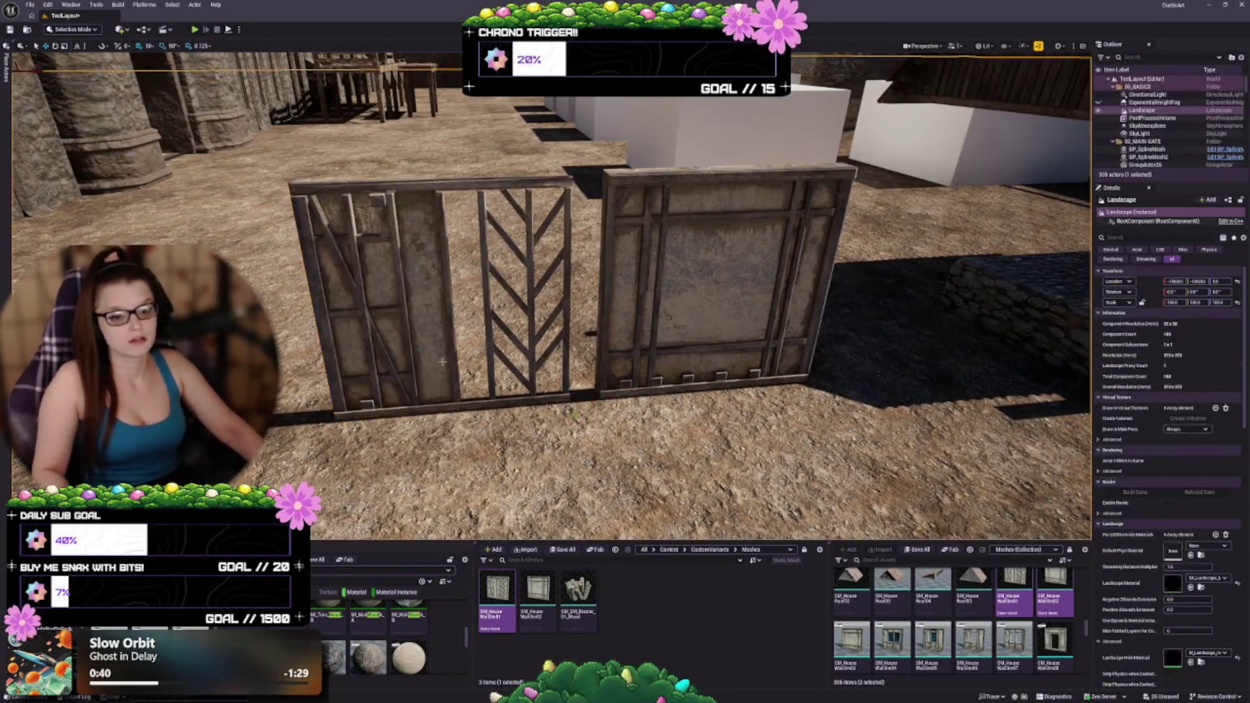
left_click(442, 362)
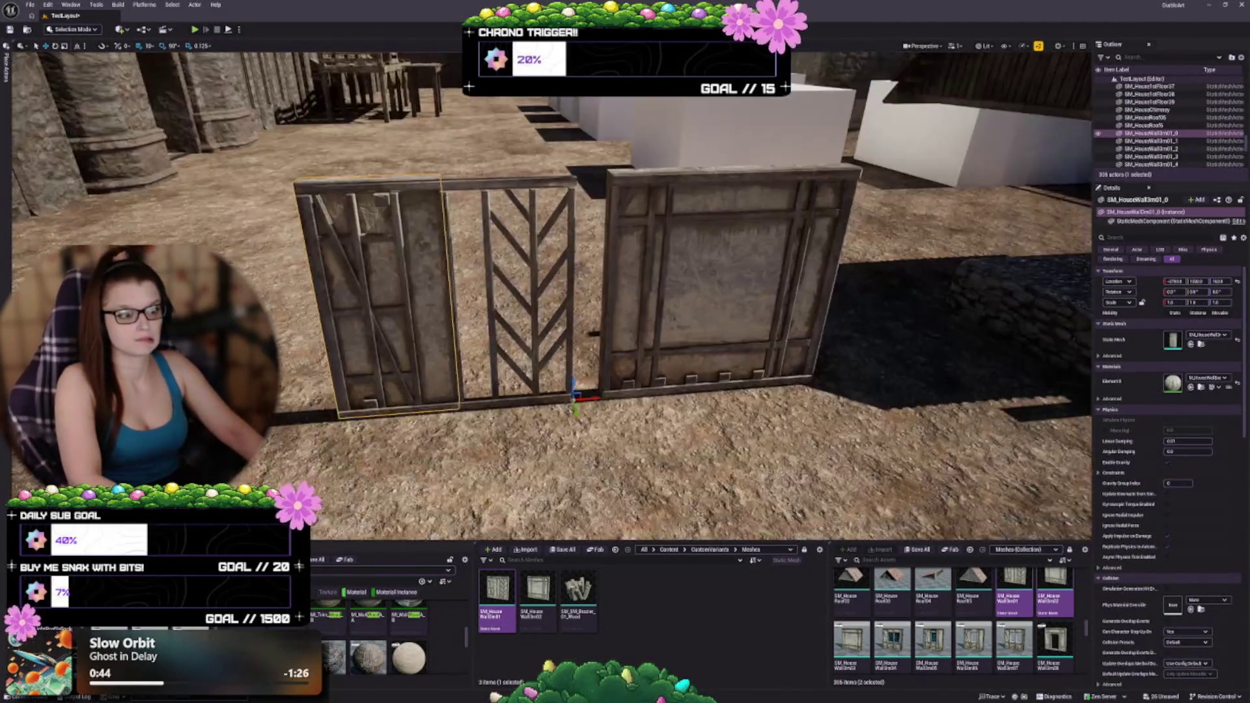
key("Delete")
left_click(351, 309)
key("Delete")
left_click(368, 324)
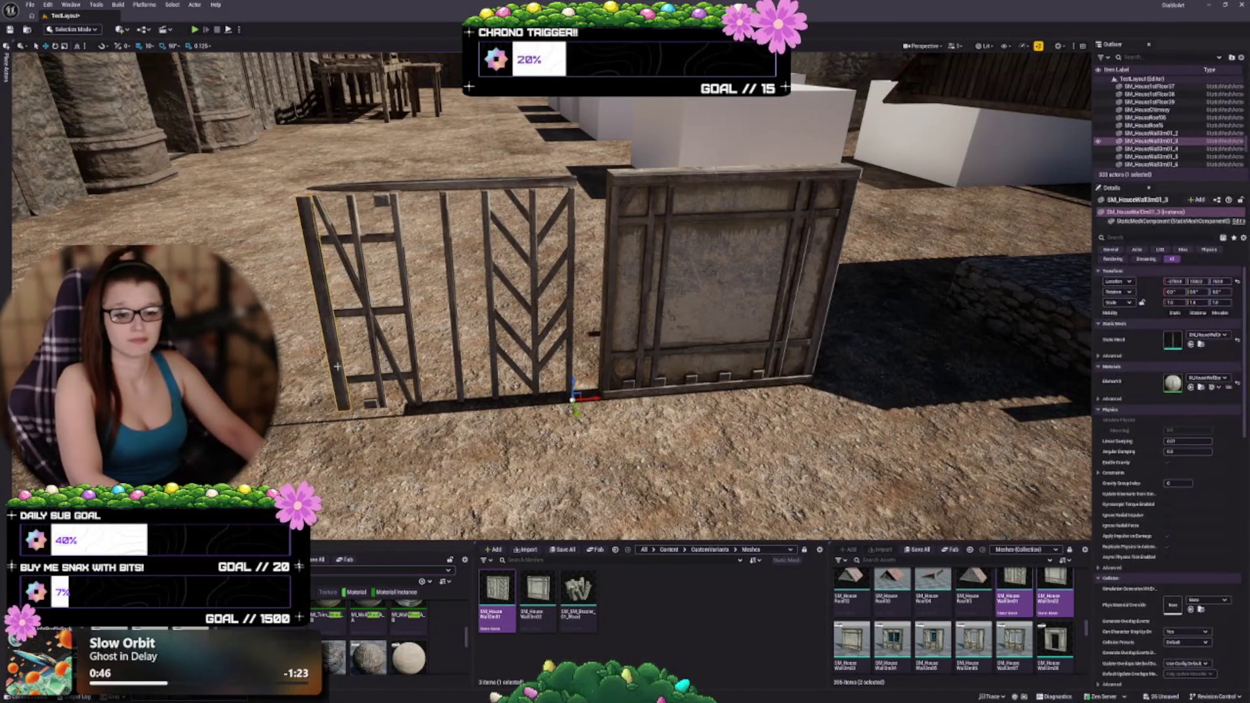
key("Delete")
left_click(368, 323)
key("Delete")
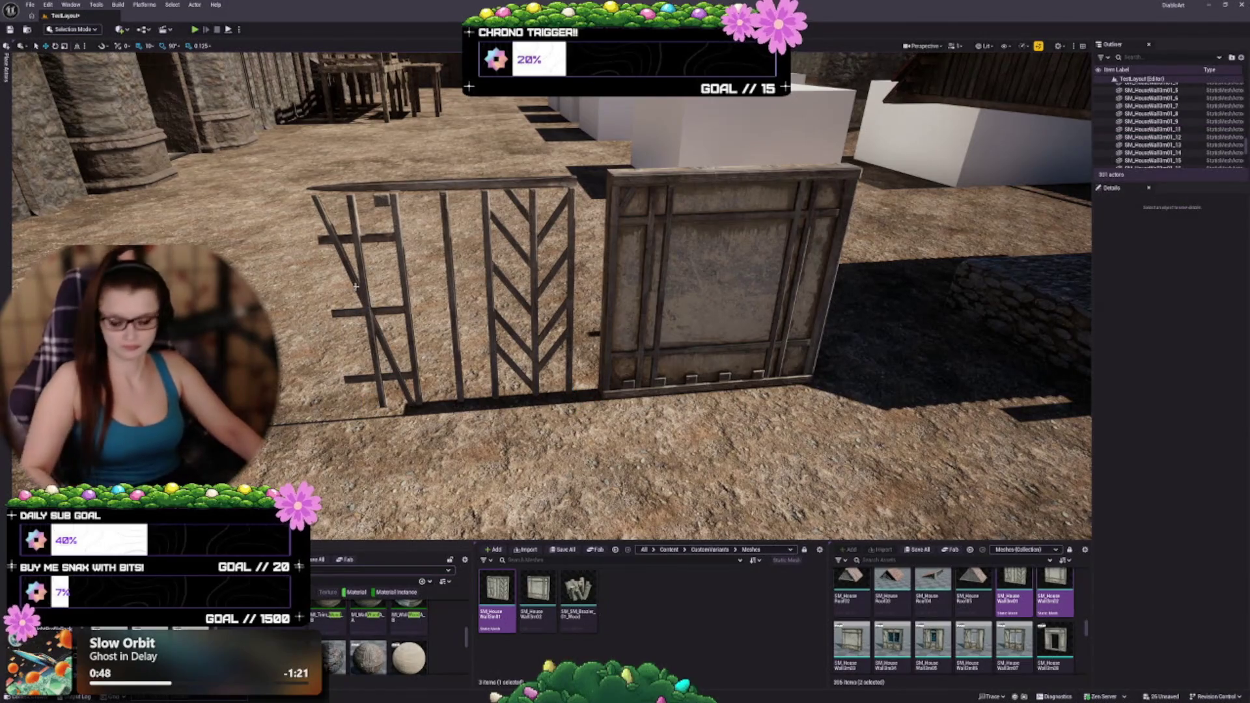
Delete all fence rails, the post and chevron arms, plus the remaining wall panel
left_click(380, 201)
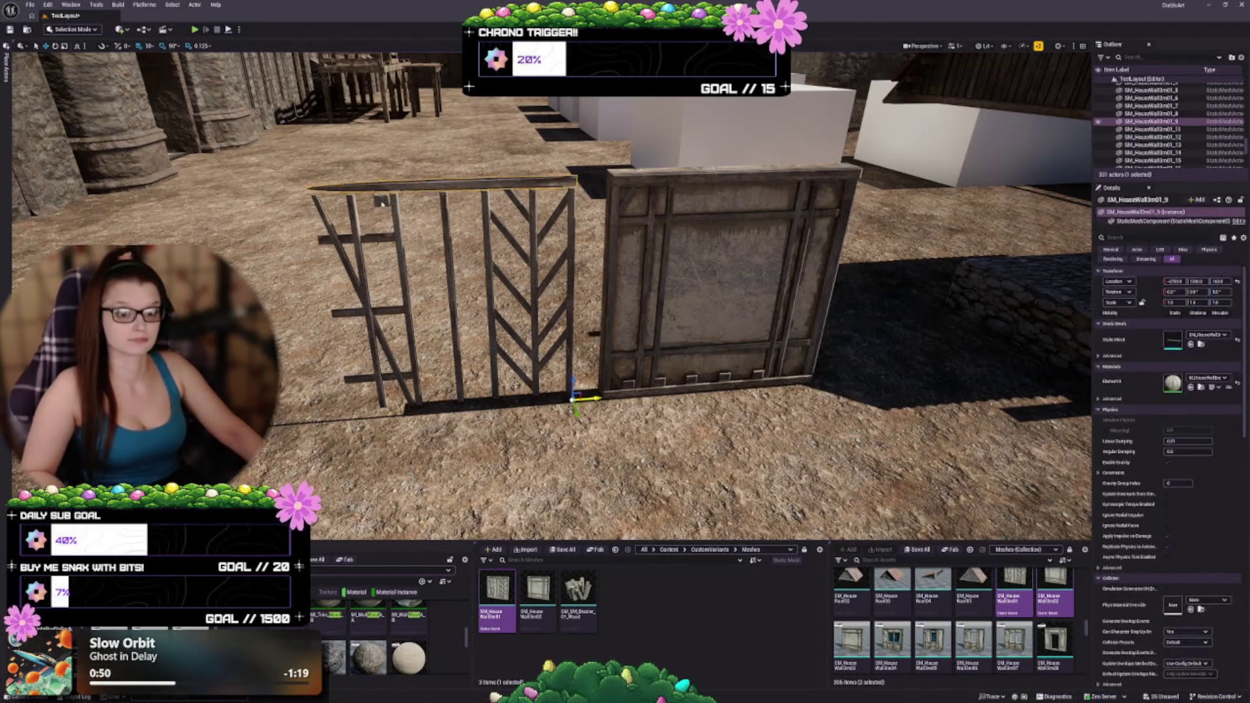
left_click(380, 201, "ctrl")
left_click(381, 200, "ctrl")
left_click(381, 200, "ctrl")
left_click(378, 311, "ctrl")
left_click(379, 312, "ctrl")
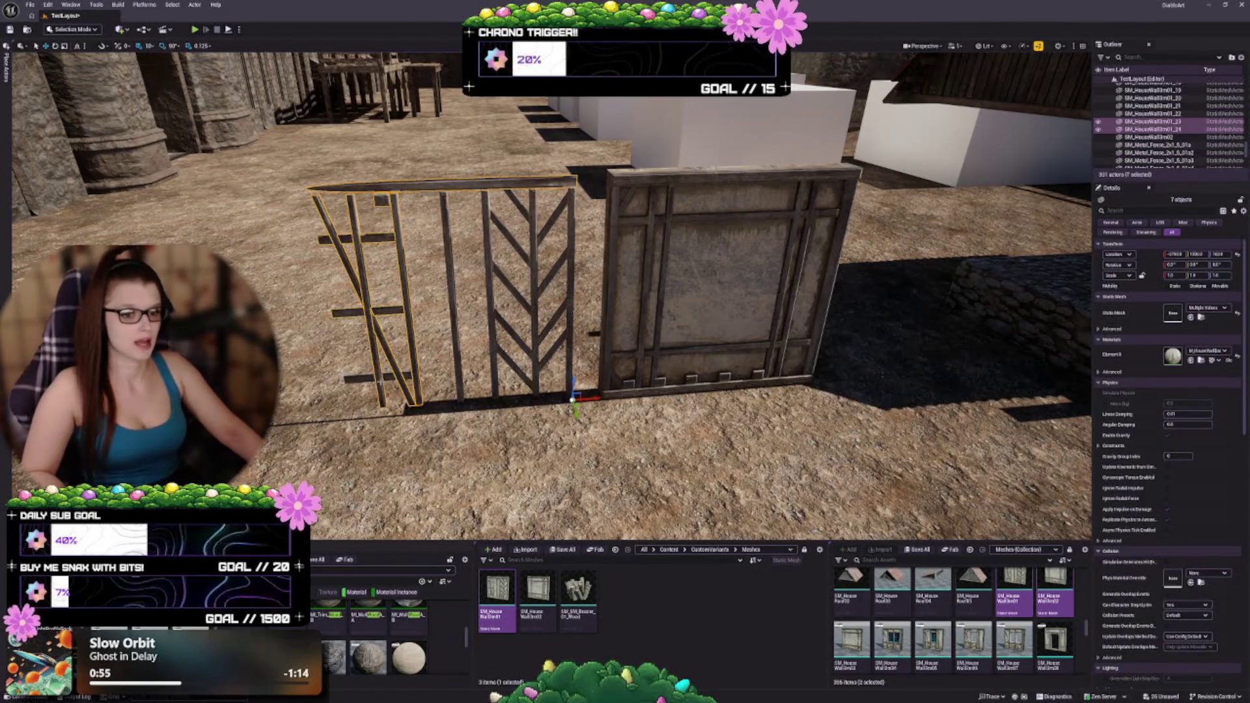
left_click(378, 312, "ctrl")
left_click(447, 248, "ctrl")
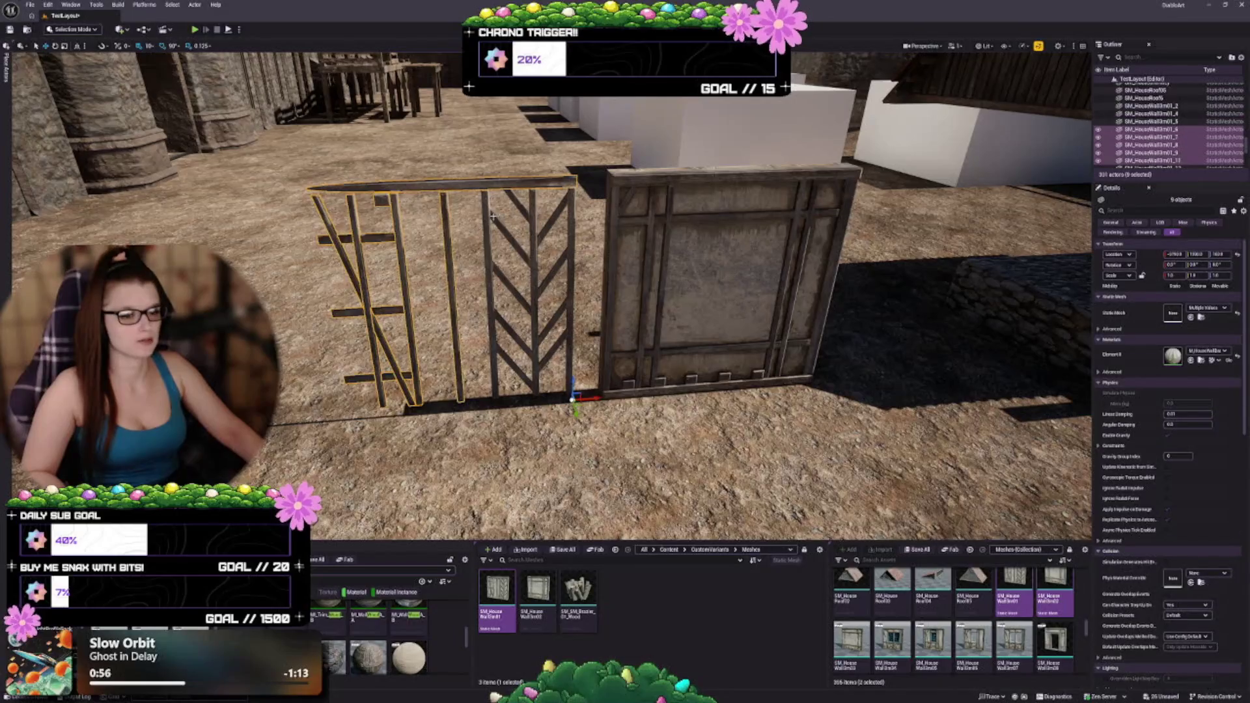
left_click(495, 223, "ctrl")
left_click(511, 234, "ctrl")
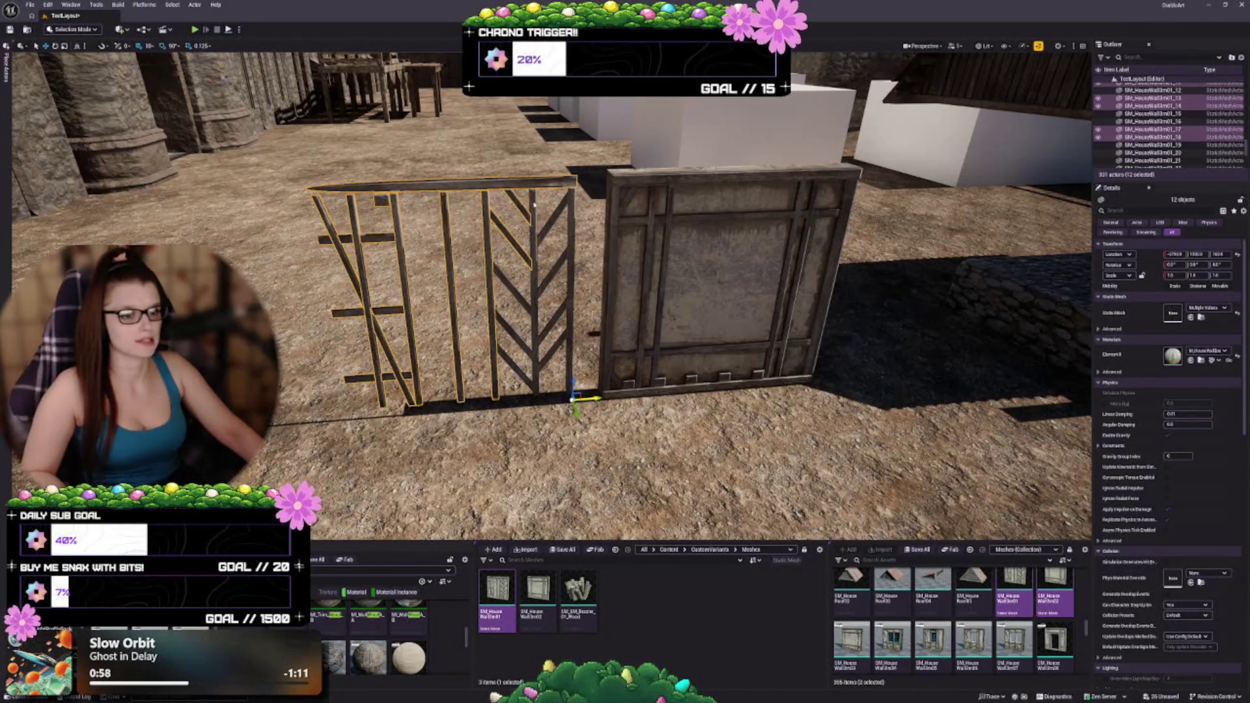
left_click(558, 210, "ctrl")
left_click(566, 253, "ctrl")
left_click(547, 284, "ctrl")
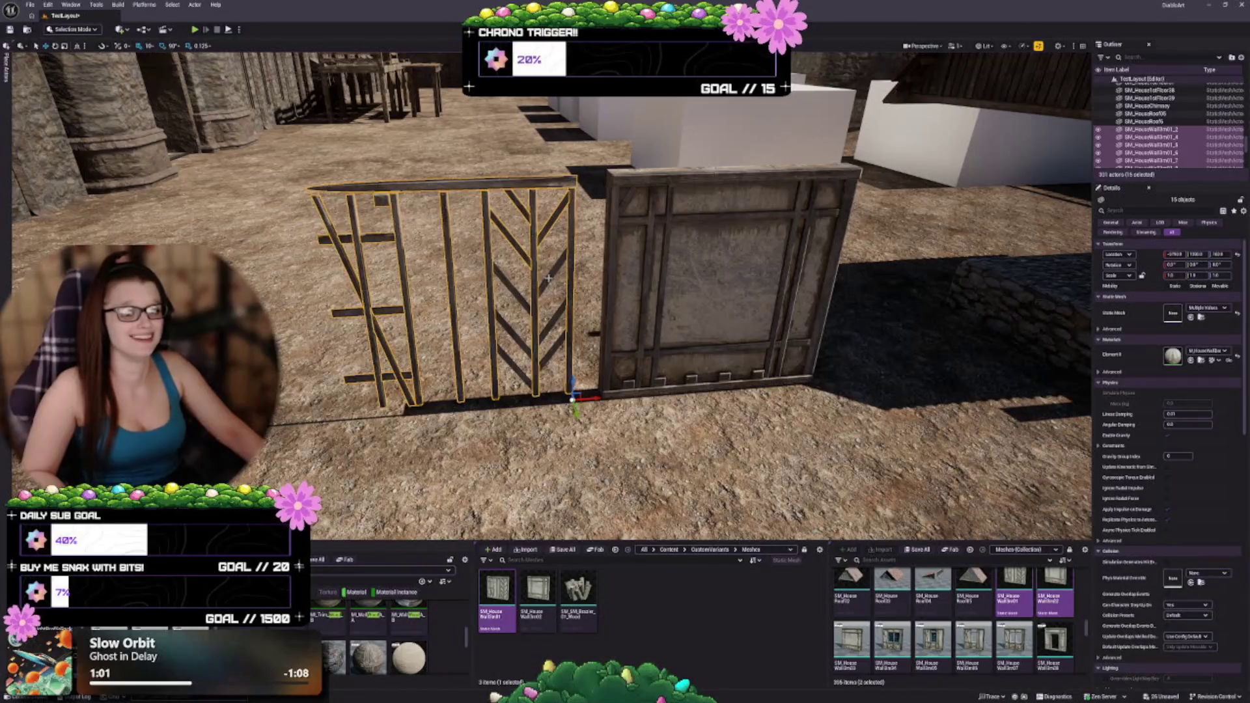
left_click(509, 287, "ctrl")
left_click(507, 283, "ctrl")
left_click(512, 332, "ctrl")
left_click(521, 349, "ctrl")
left_click(559, 345, "ctrl")
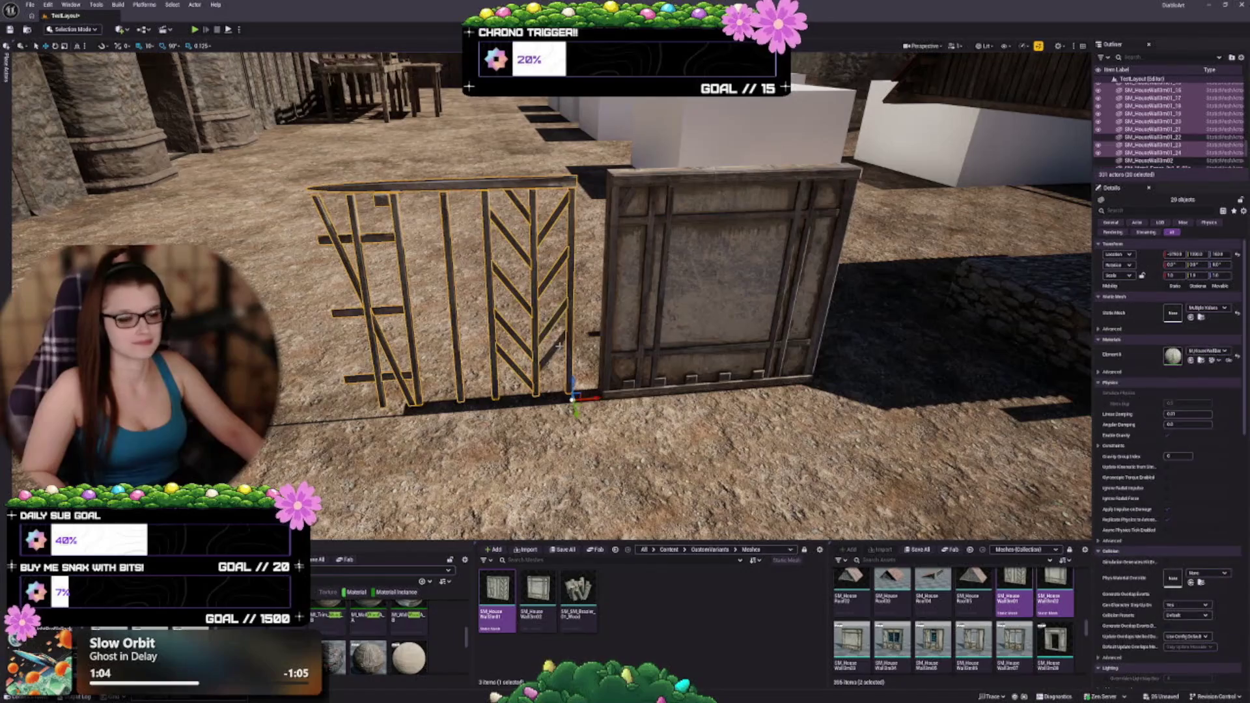
key("Delete")
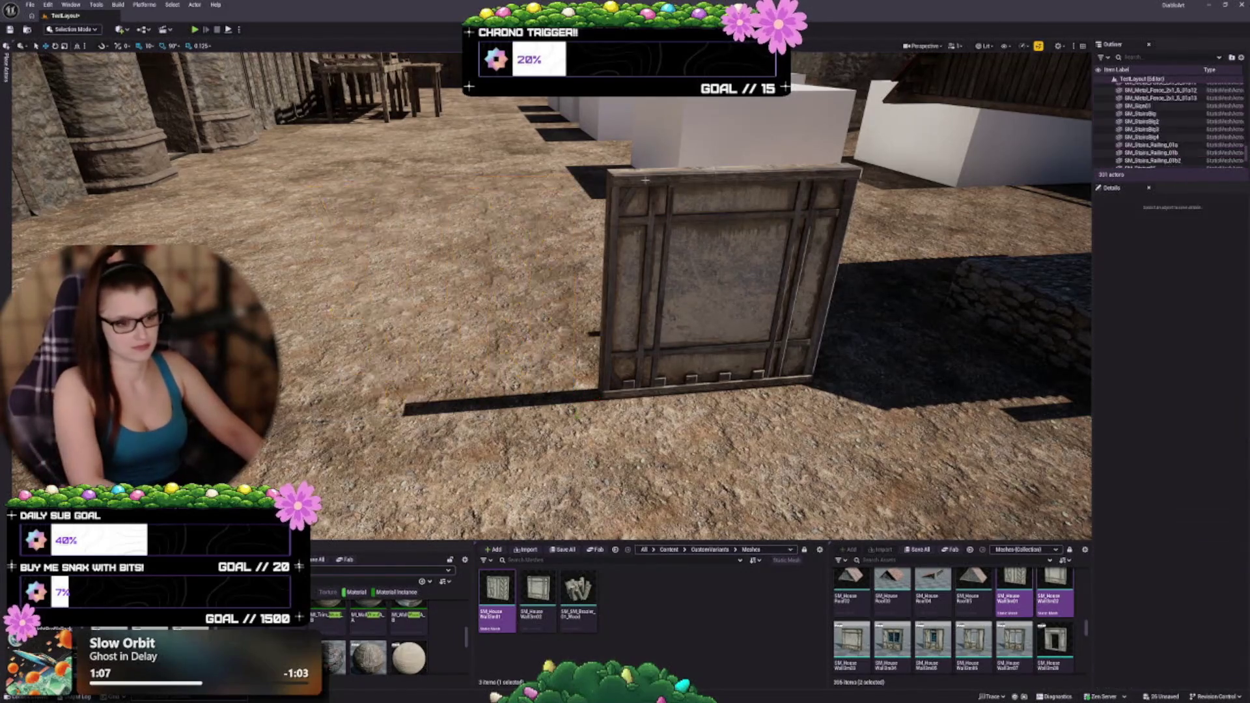
left_click(605, 323)
key("Delete")
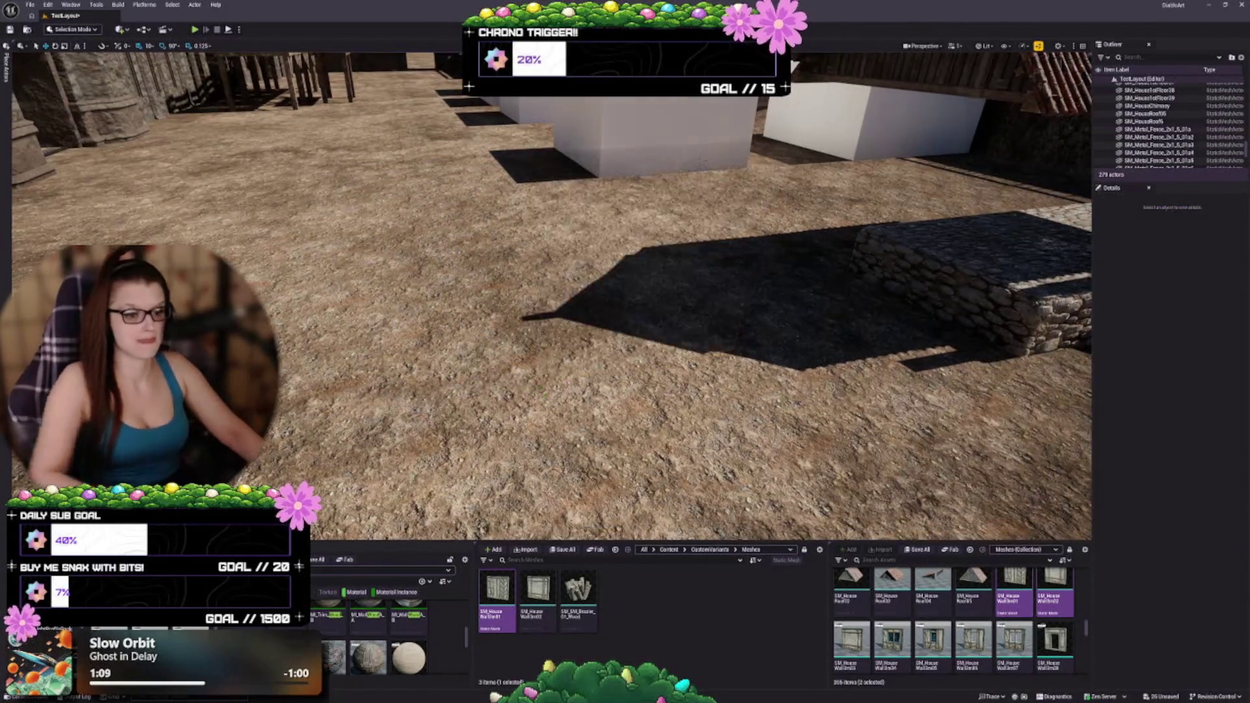
left_click_drag(605, 323, 566, 377)
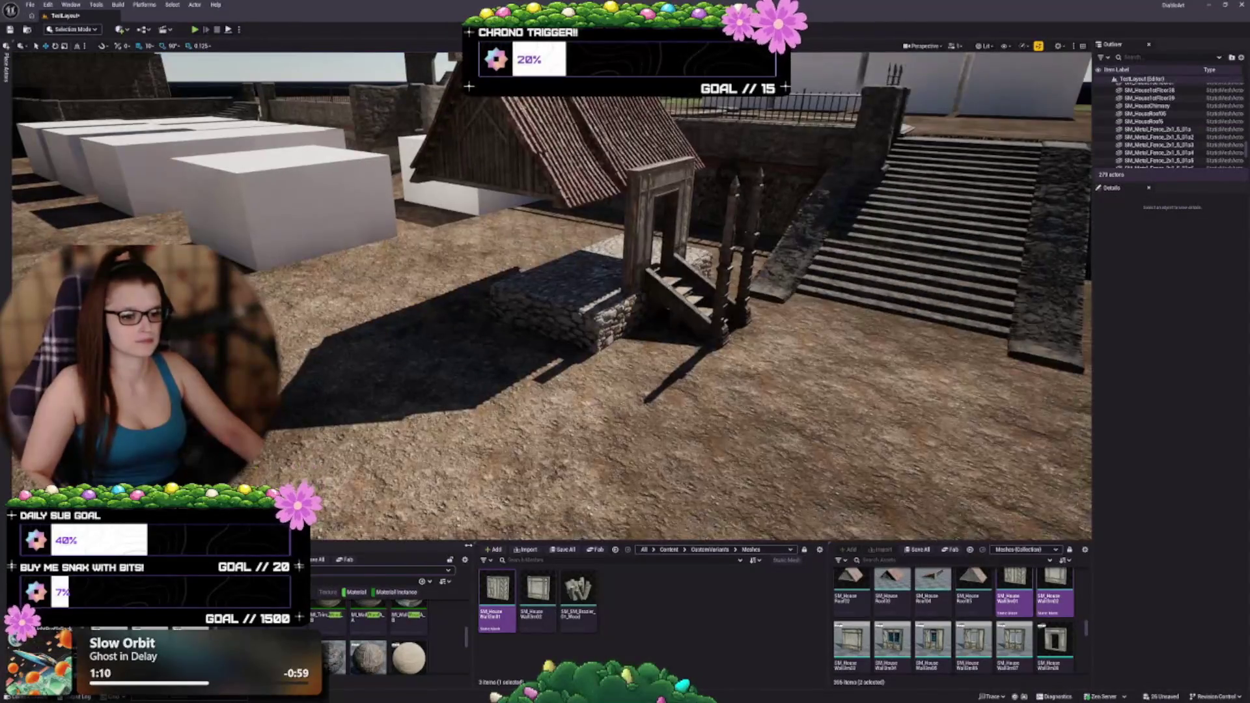
Delete the two wall mesh assets from the Content Browser
left_click(498, 589, "ctrl")
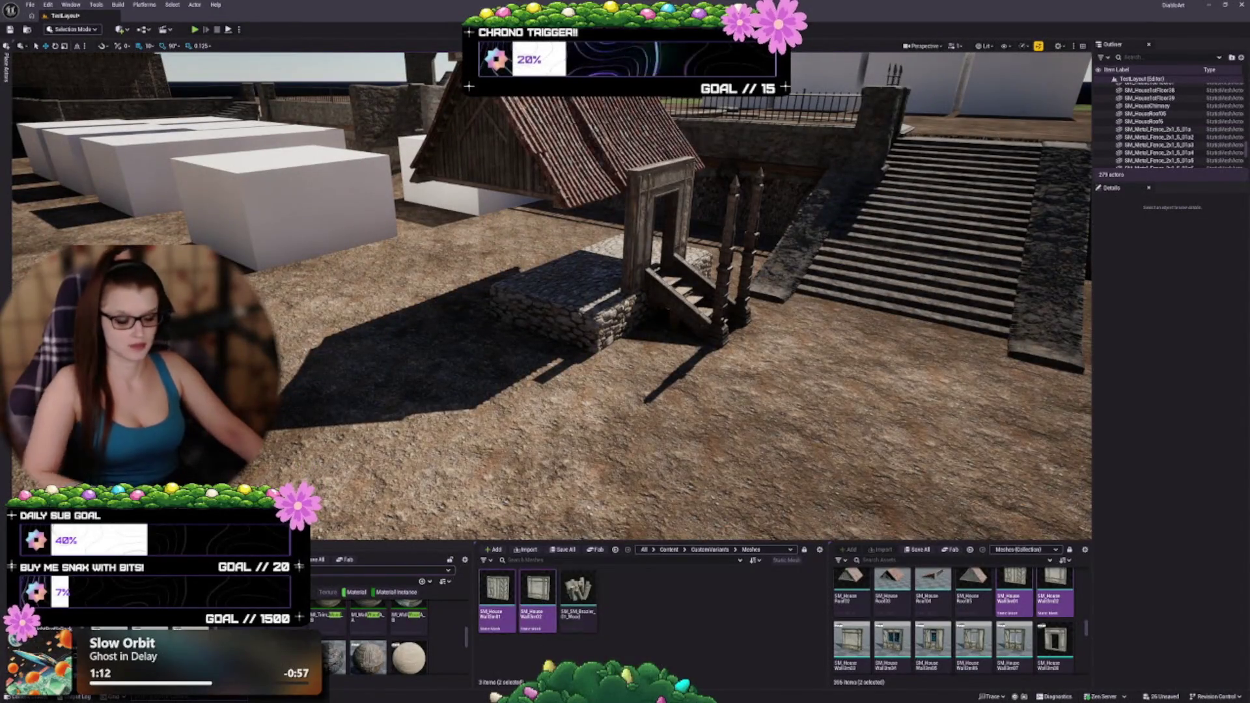
key("Delete")
left_click(578, 458)
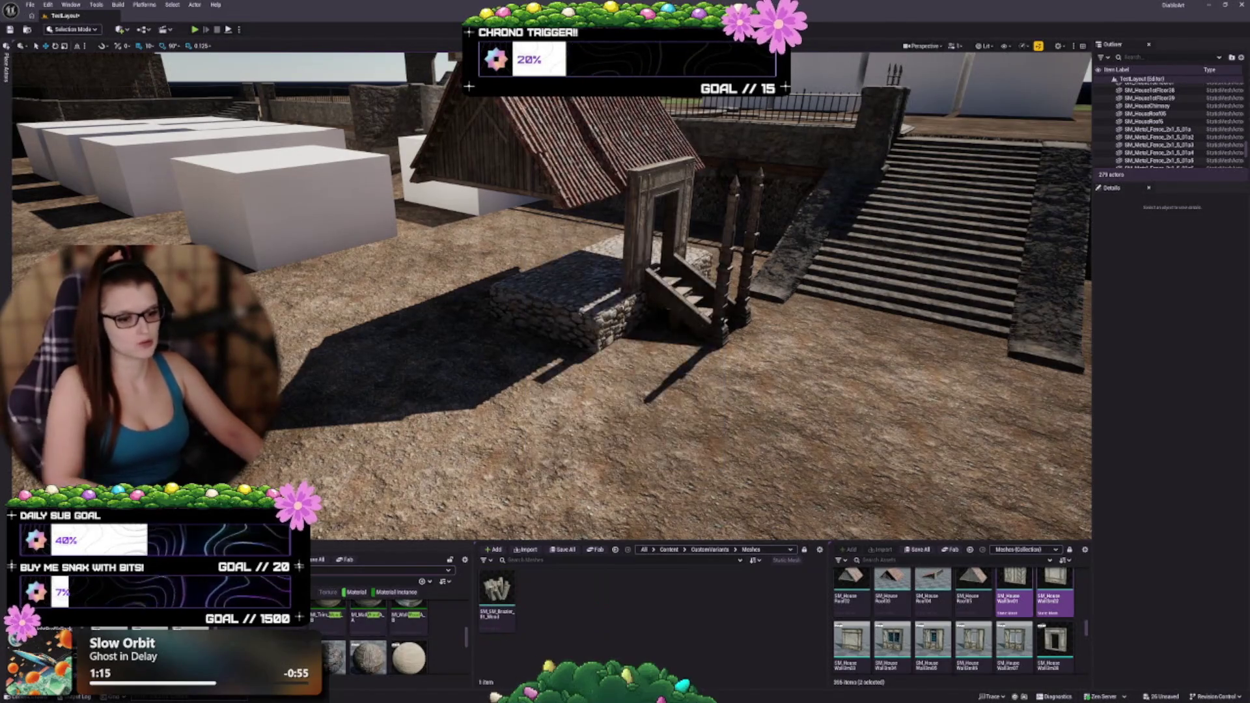
Save all modified content, confirming the listed assets
left_click(565, 550)
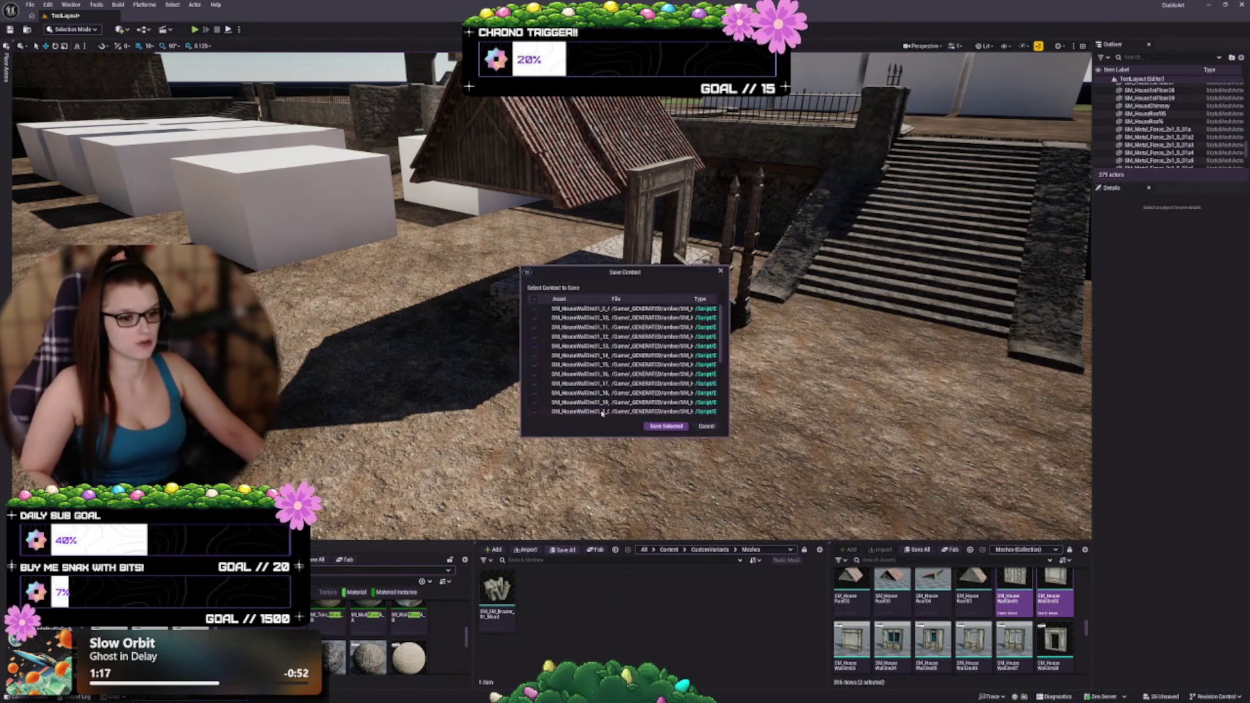
left_click(665, 426)
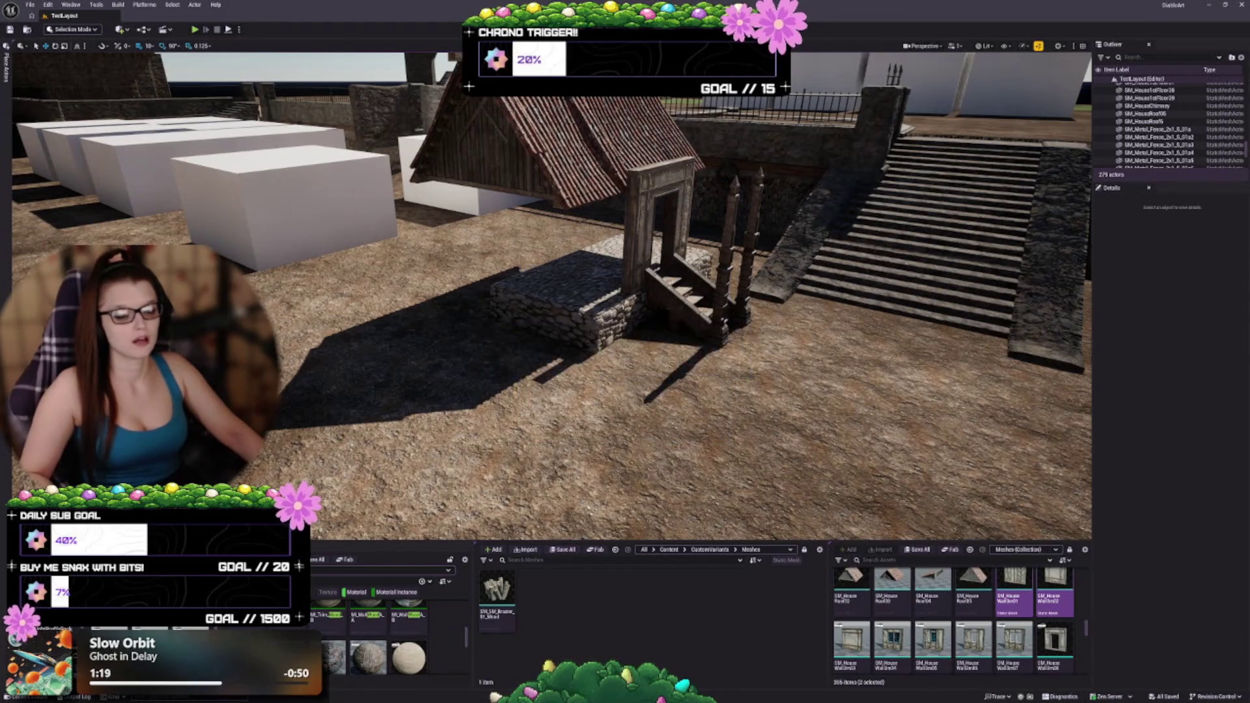
left_click_drag(665, 425, 748, 306)
left_click(124, 29)
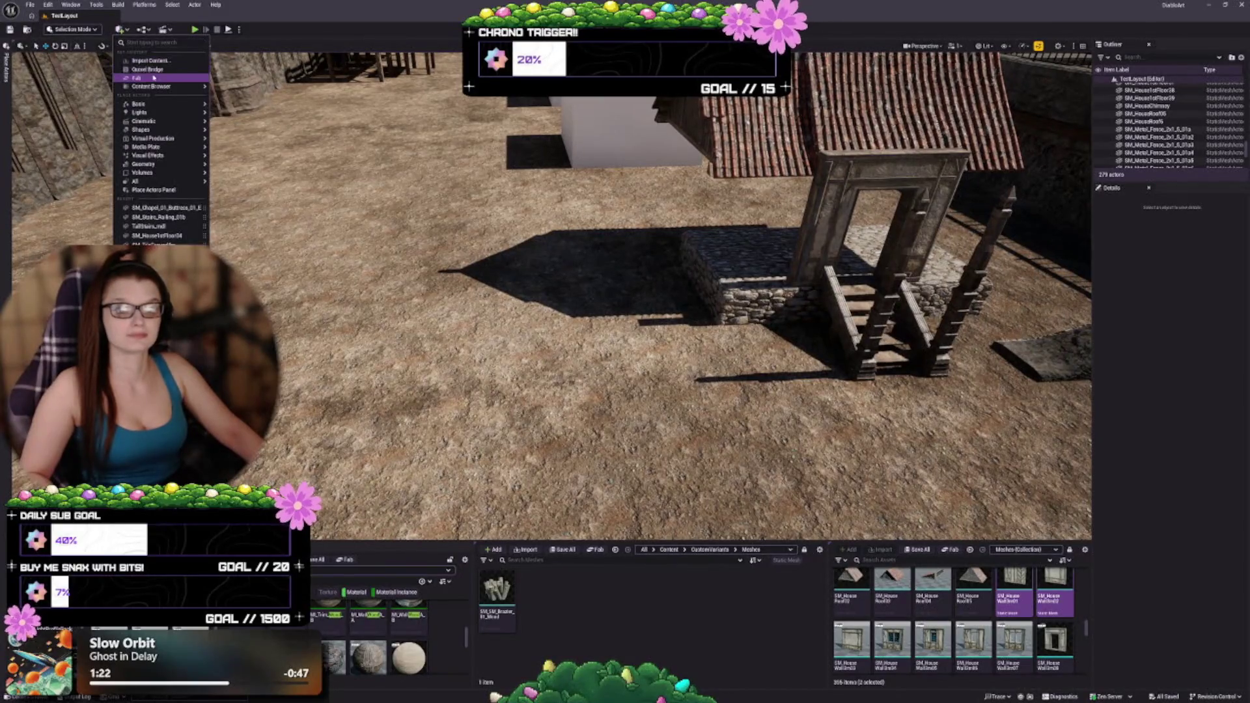
key("Escape")
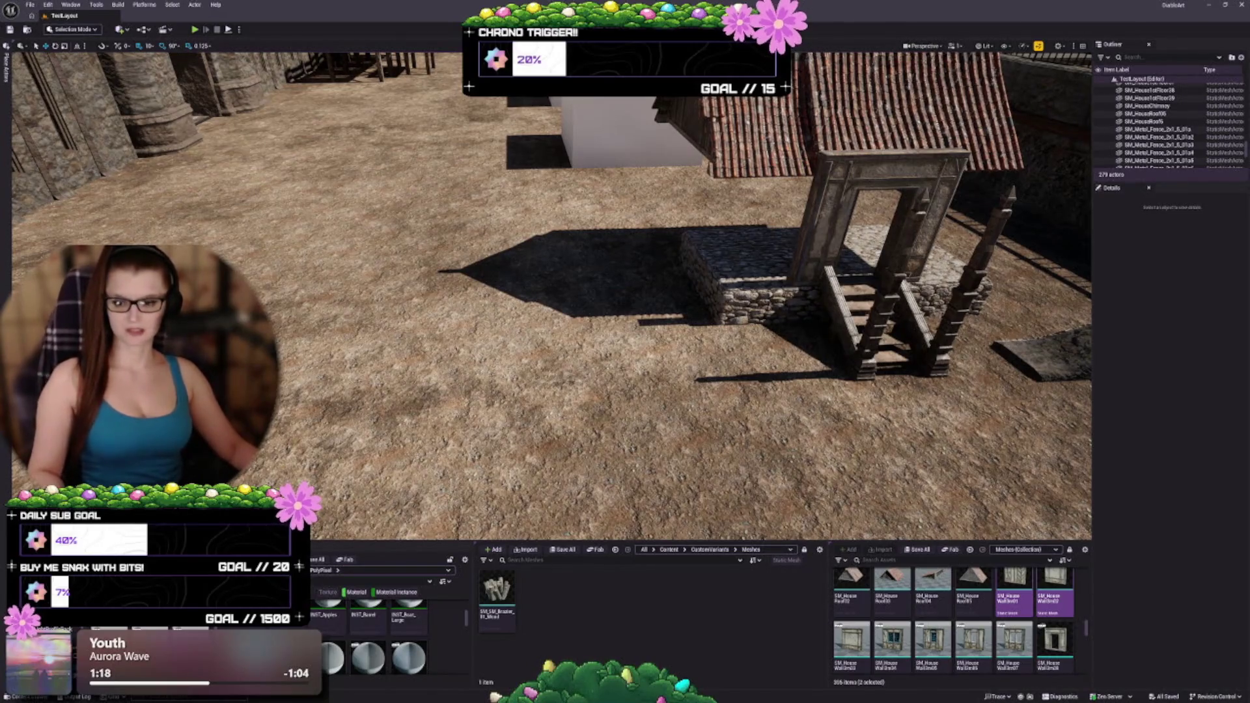
Return to the top-level Content folder, enlarge the browser panel, and open _GENERATED
scroll(552, 295, "up", 3)
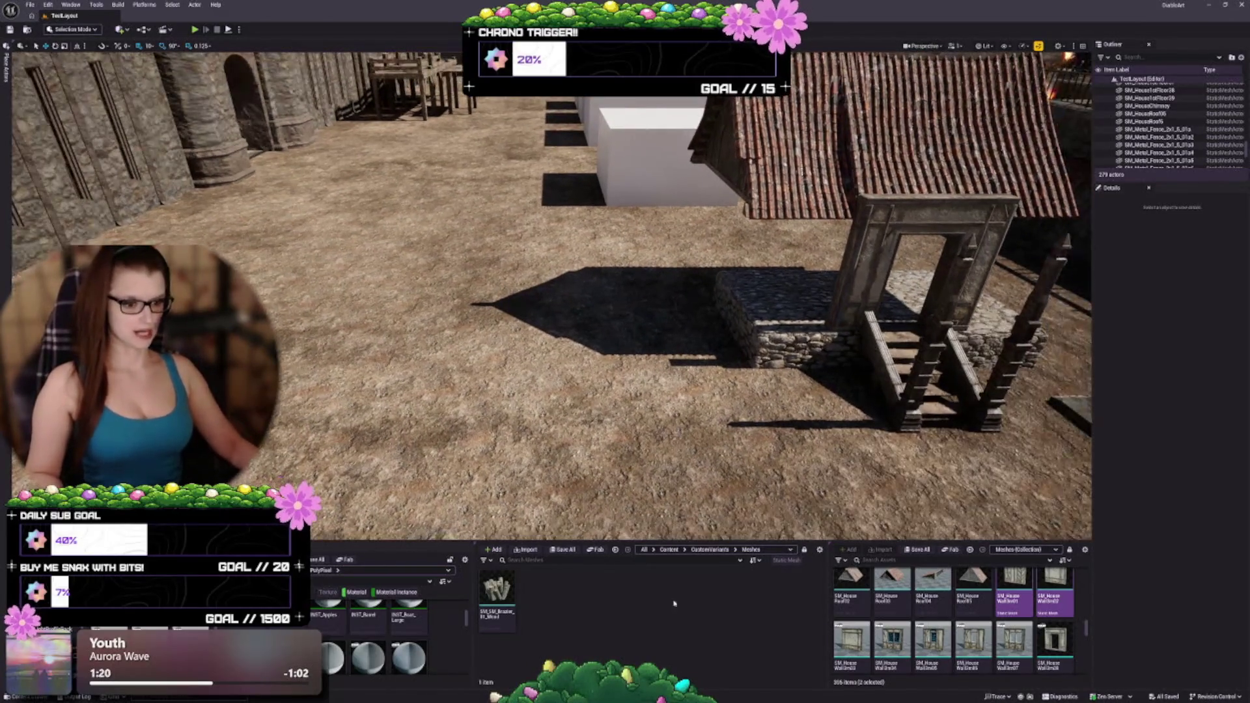
left_click(669, 549)
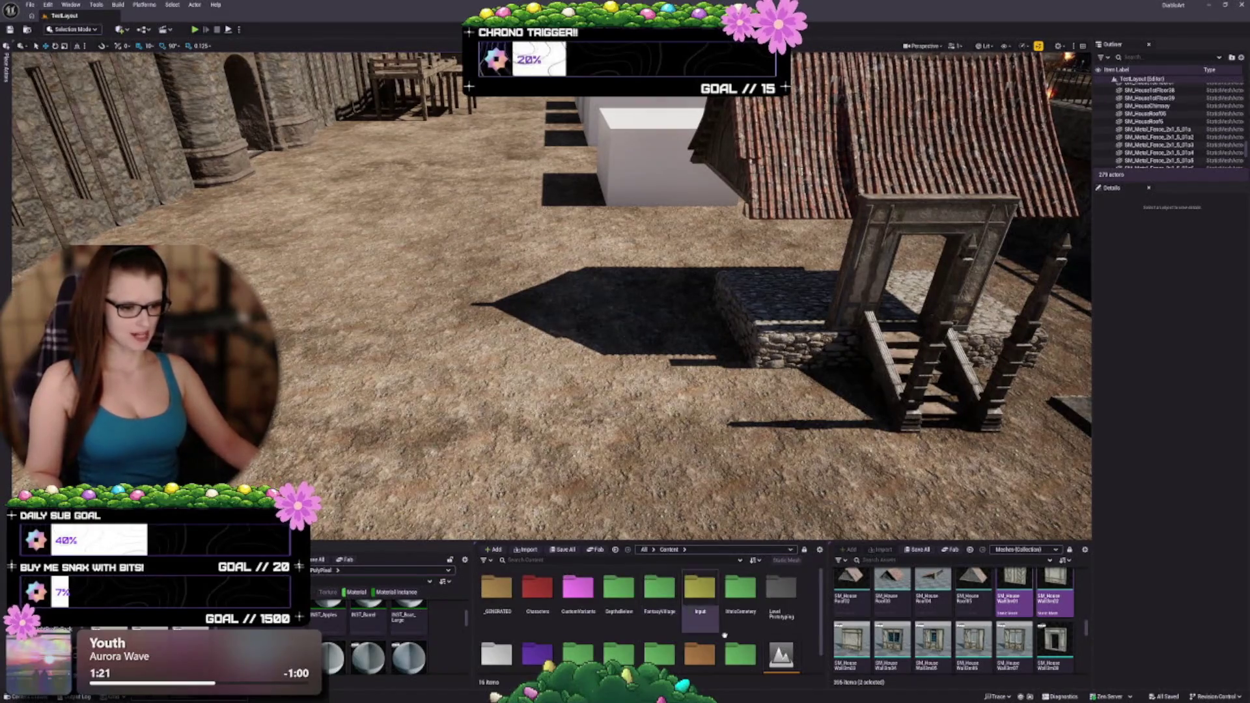
scroll(618, 635, "up", 2)
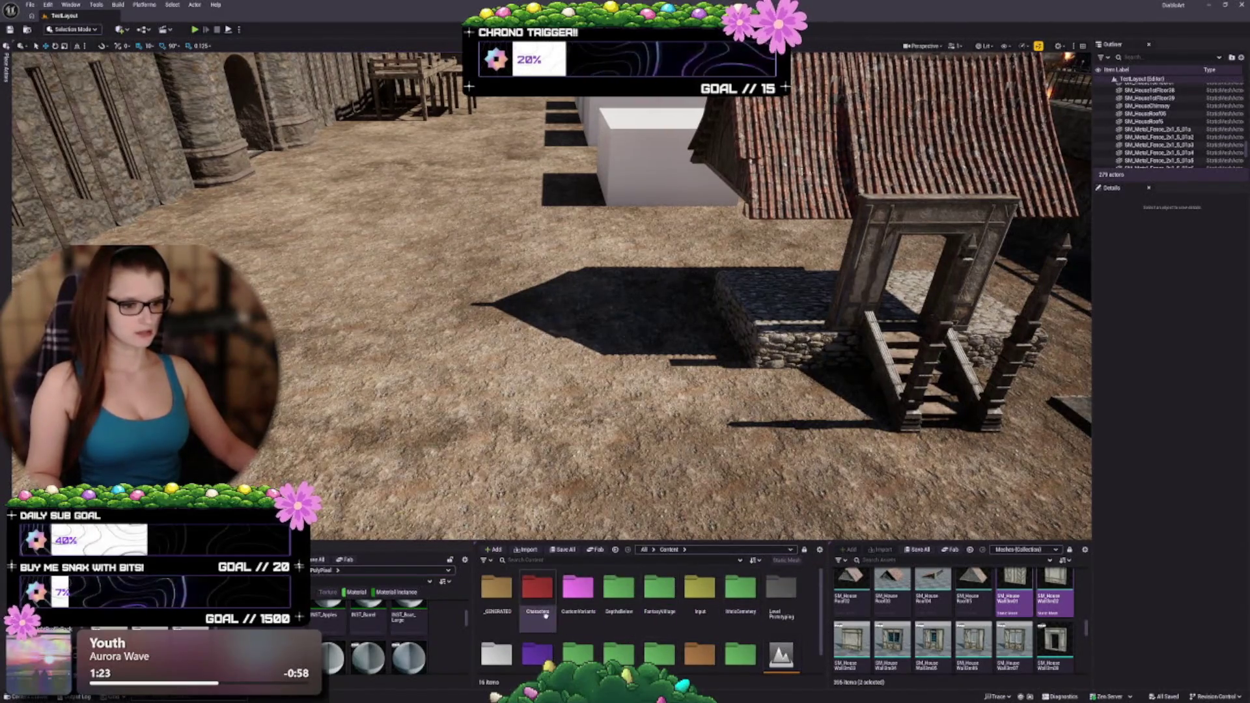
scroll(660, 605, "down", 2)
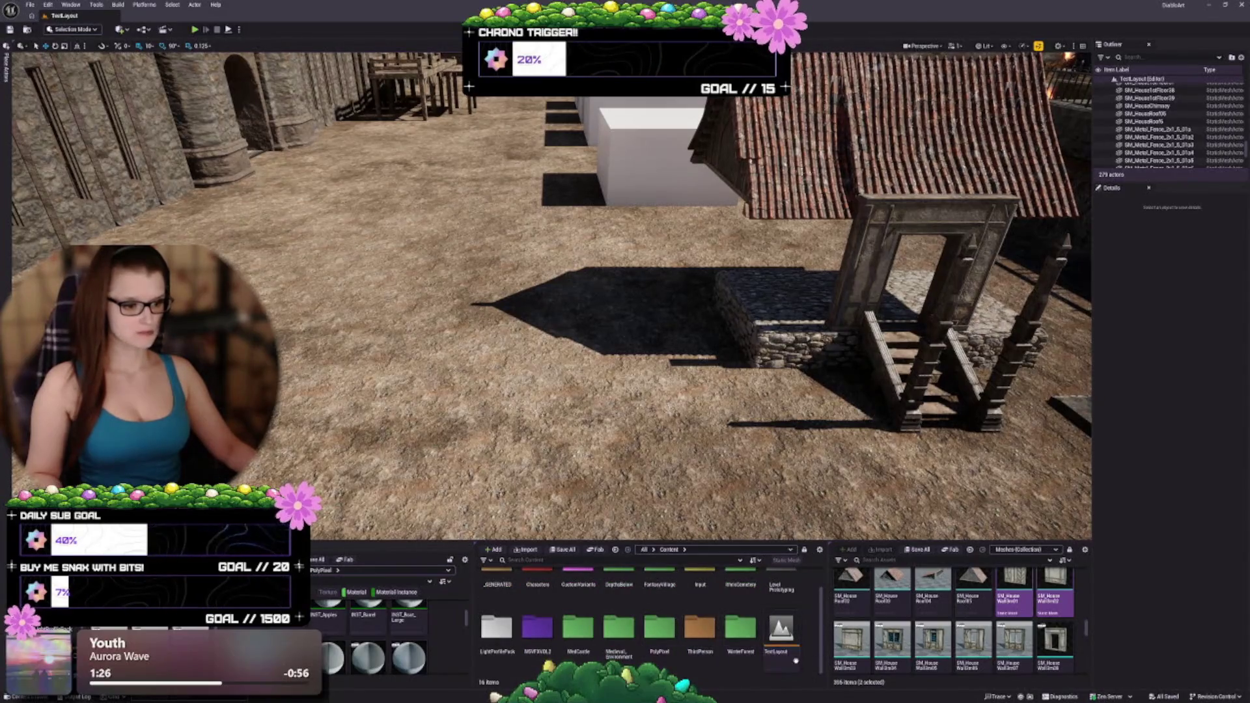
scroll(747, 668, "up", 1)
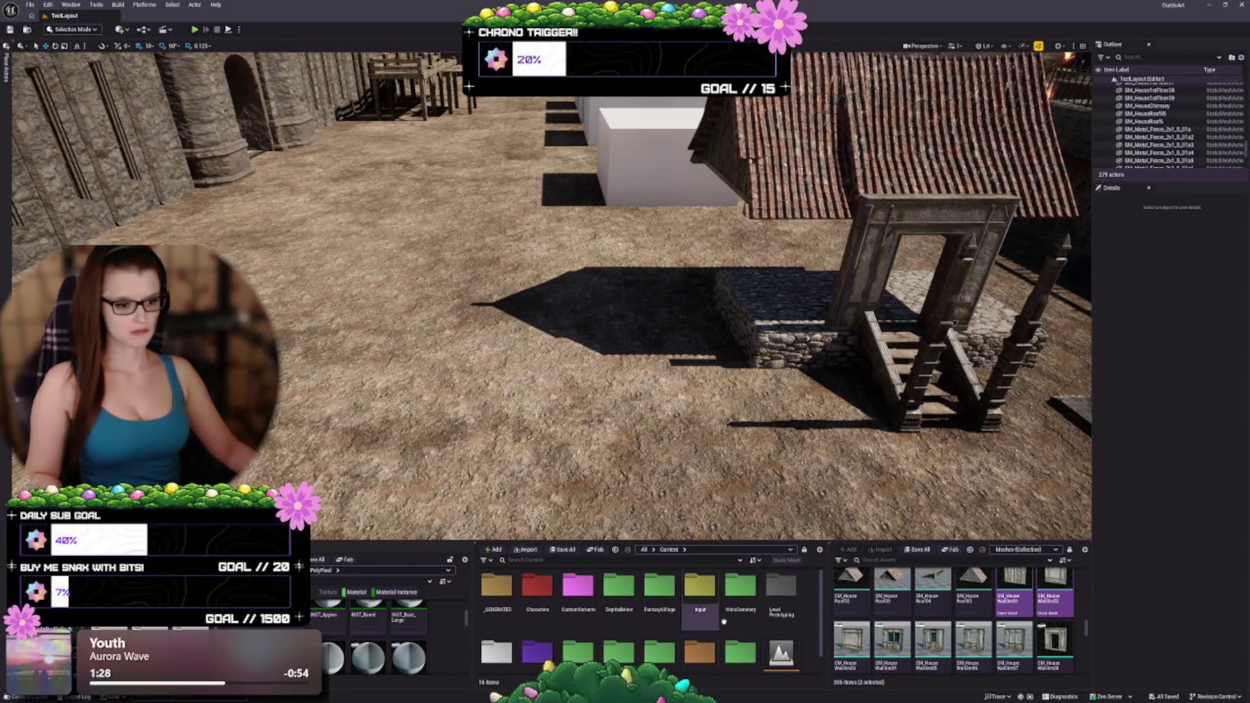
scroll(731, 643, "down", 1)
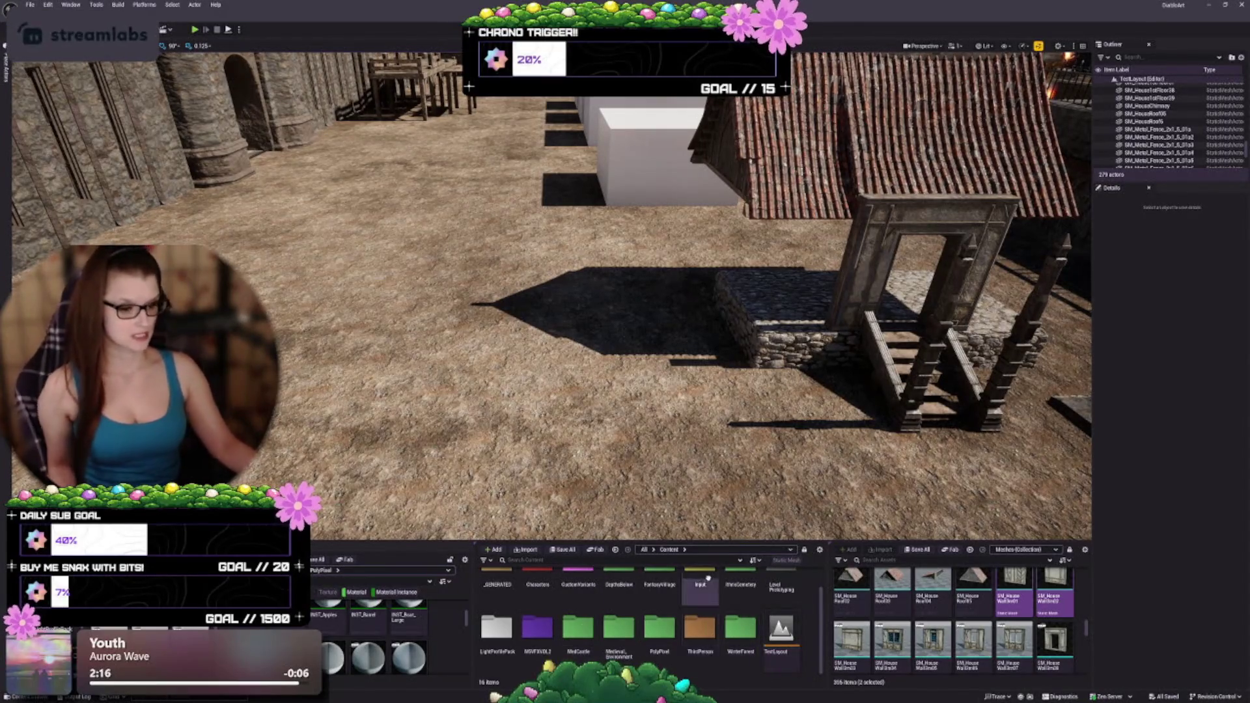
left_click_drag(677, 544, 654, 490)
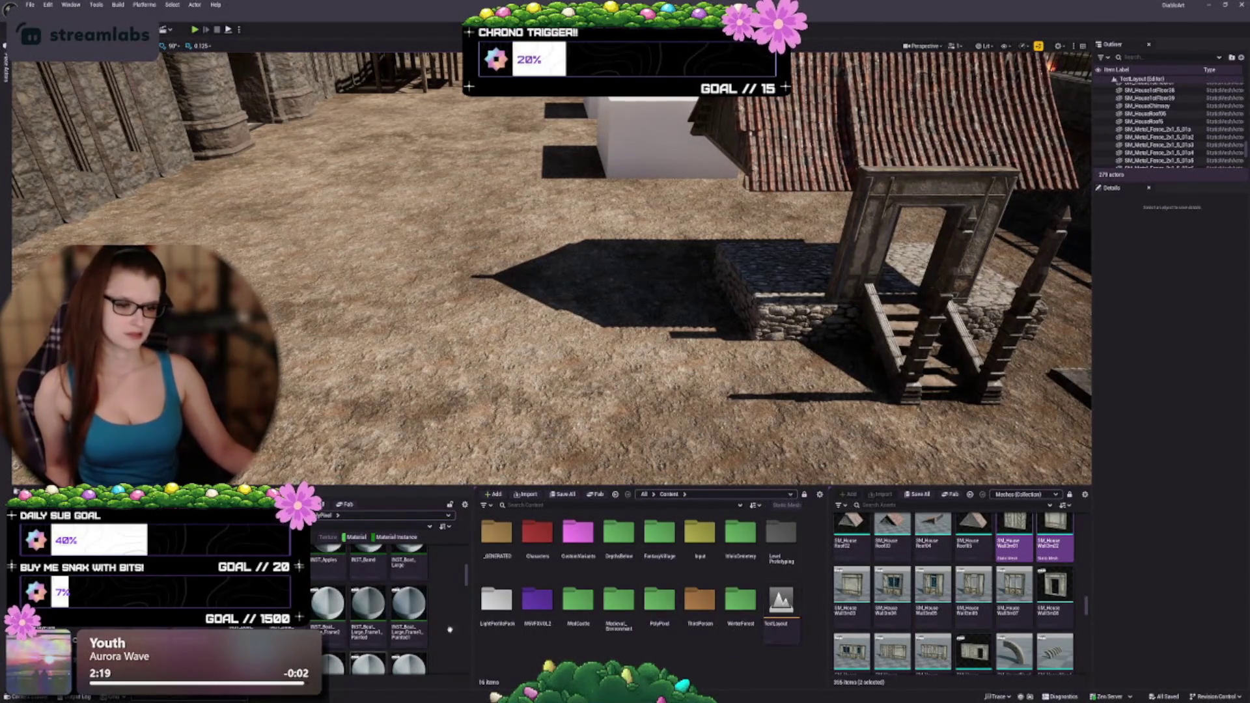
double_click(496, 532)
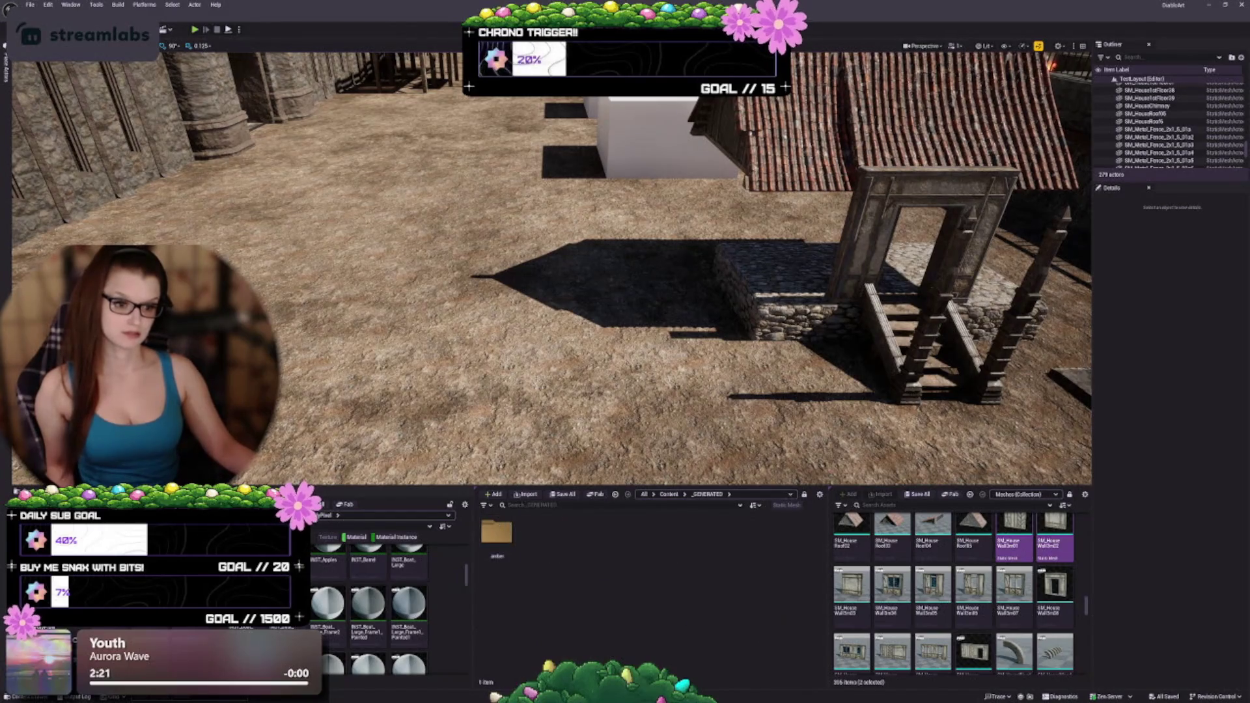
Inspect the amber subfolder, return to Content, then delete _GENERATED, confirming both prompts
double_click(496, 531)
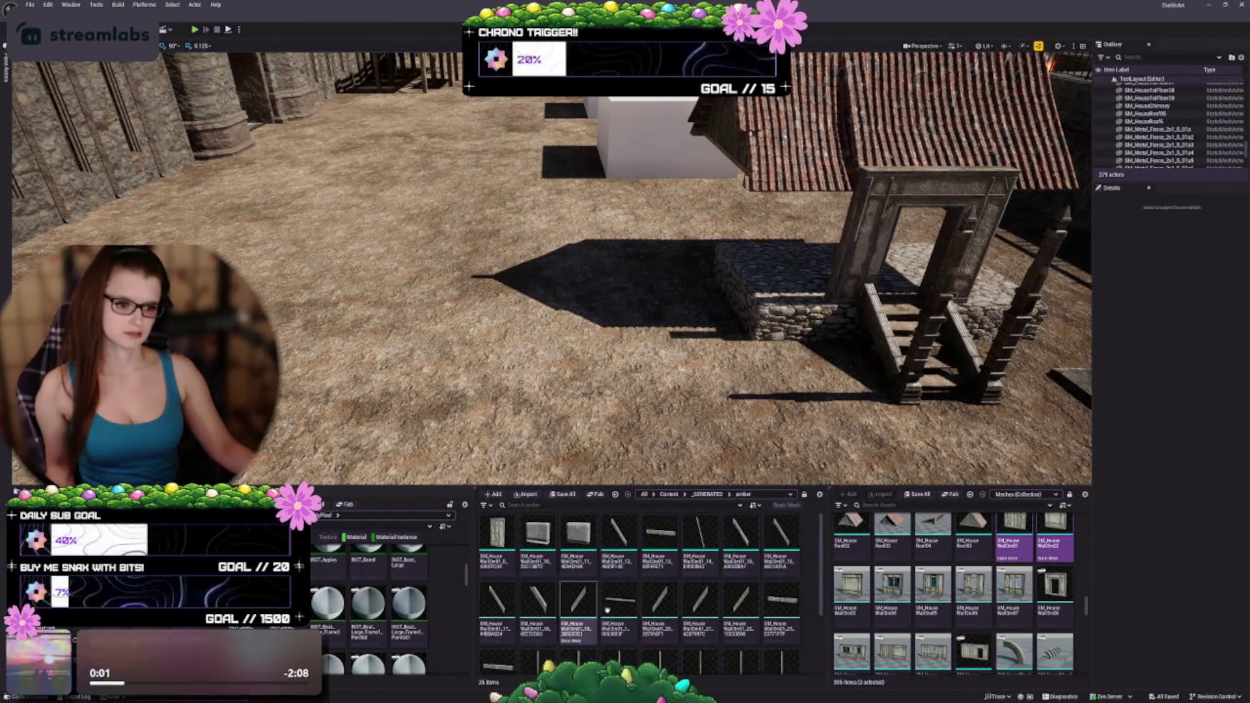
left_click(684, 494)
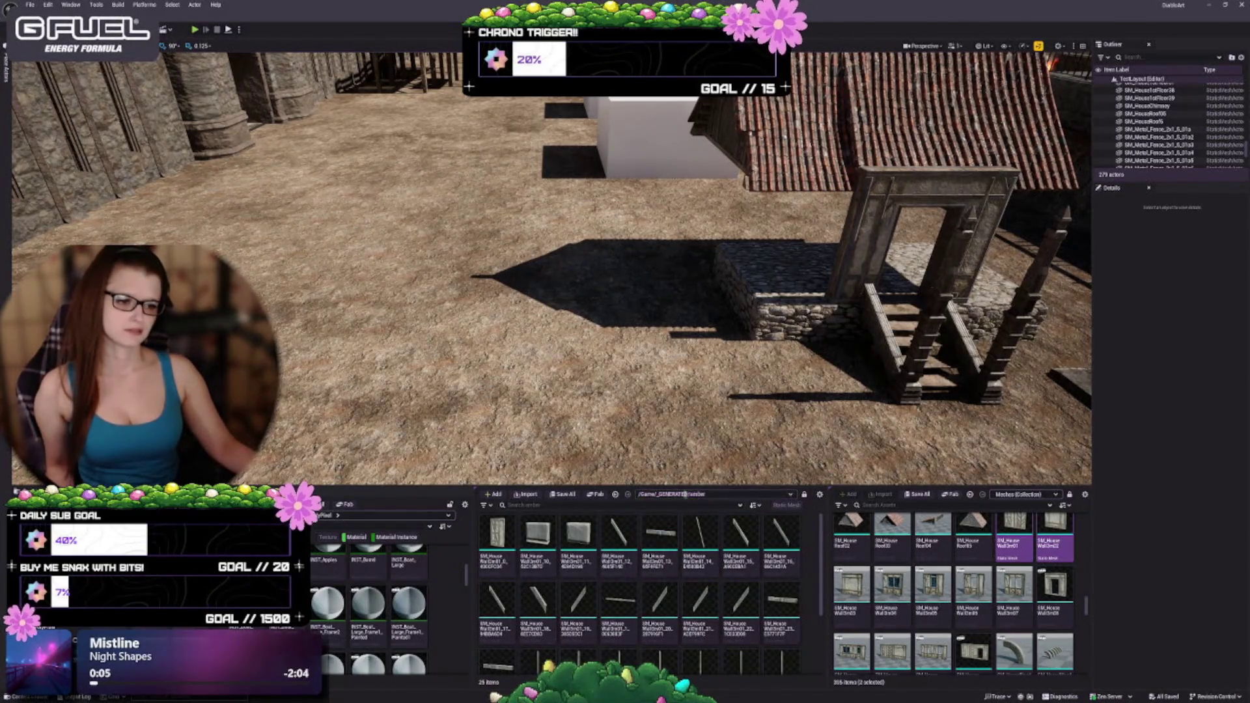
left_click(615, 494)
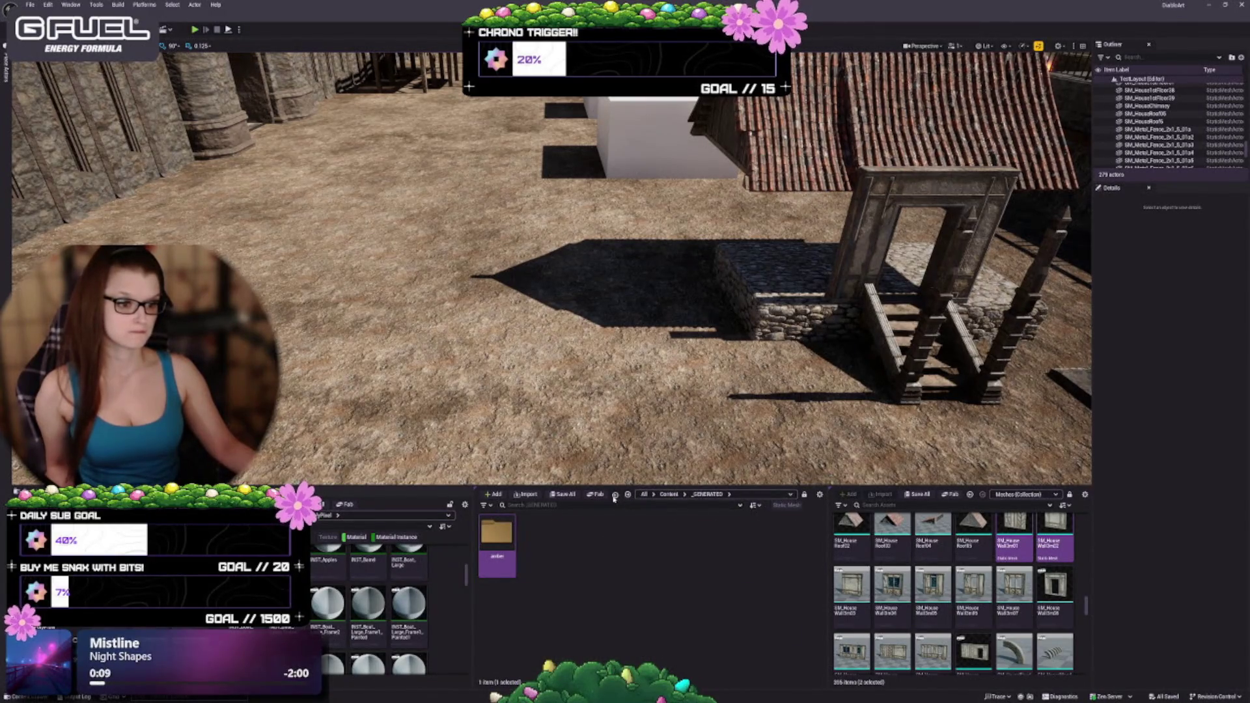
left_click(614, 495)
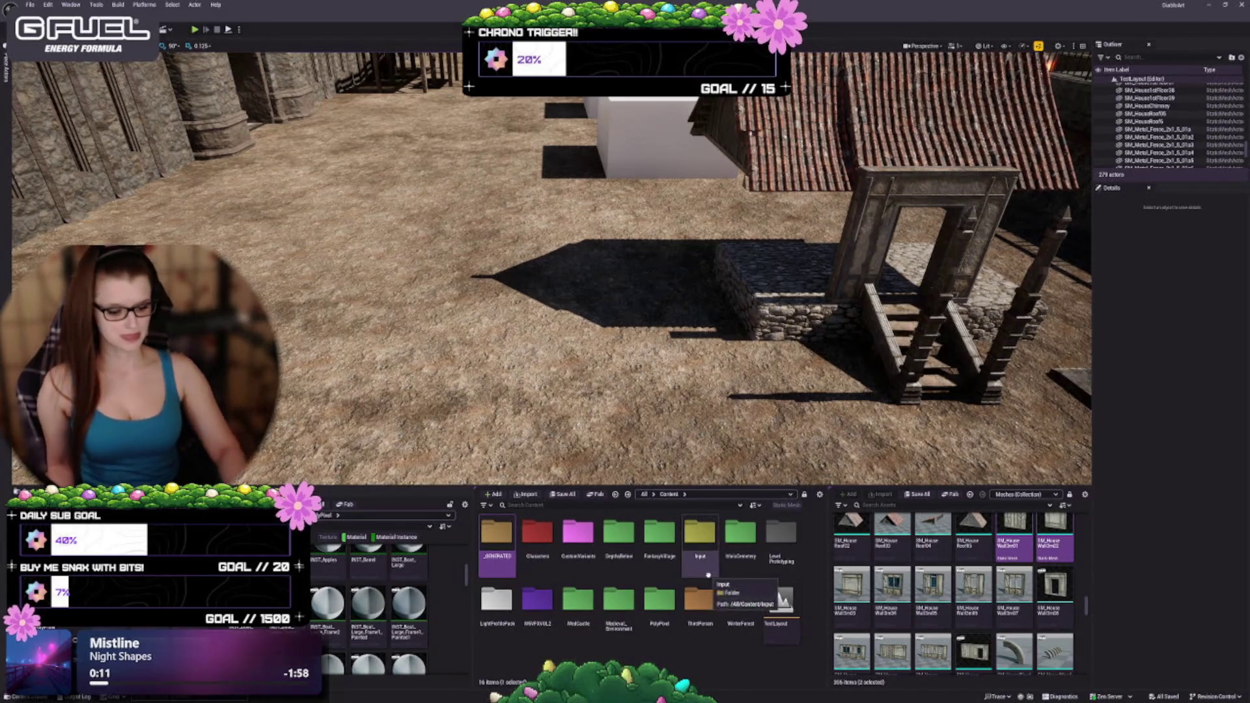
key("Delete")
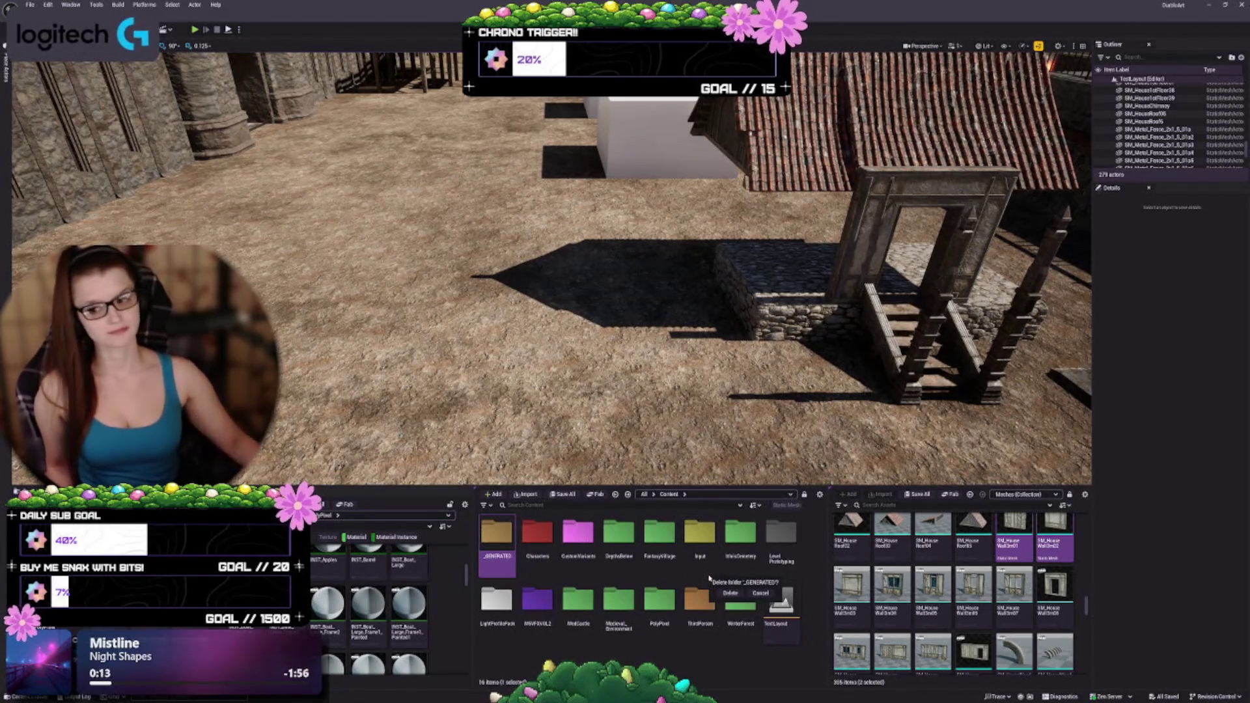
left_click(730, 594)
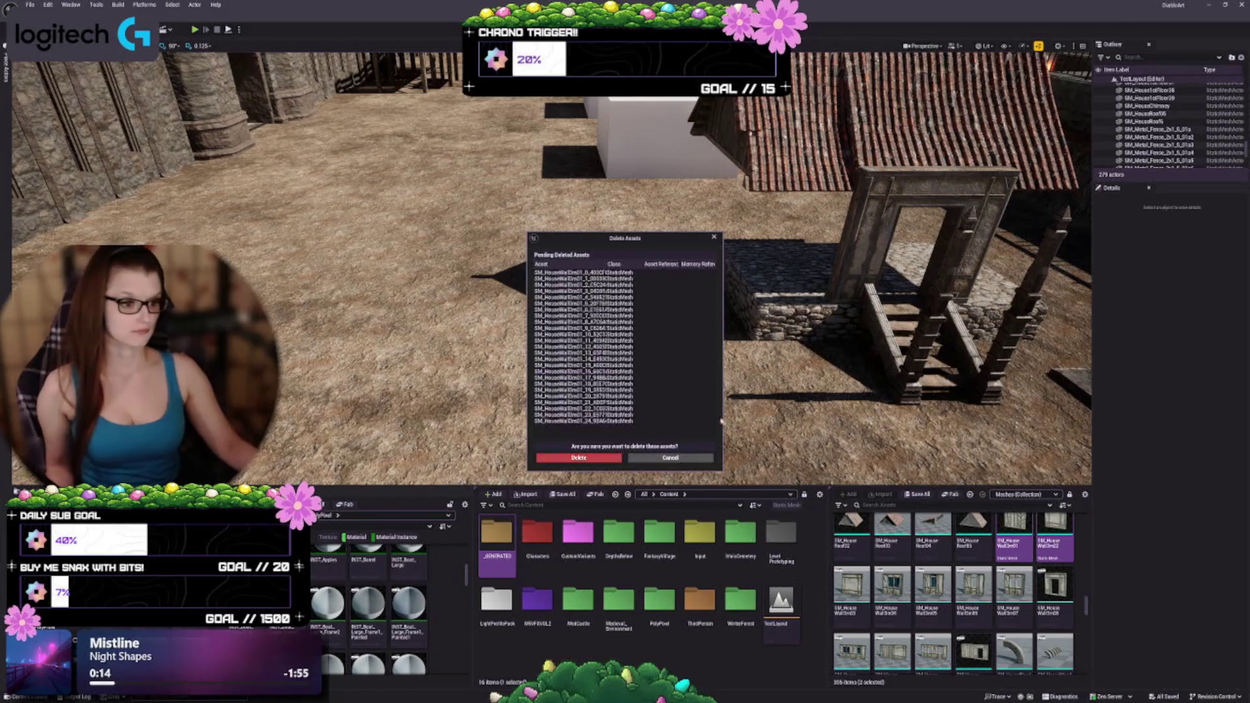
left_click(594, 457)
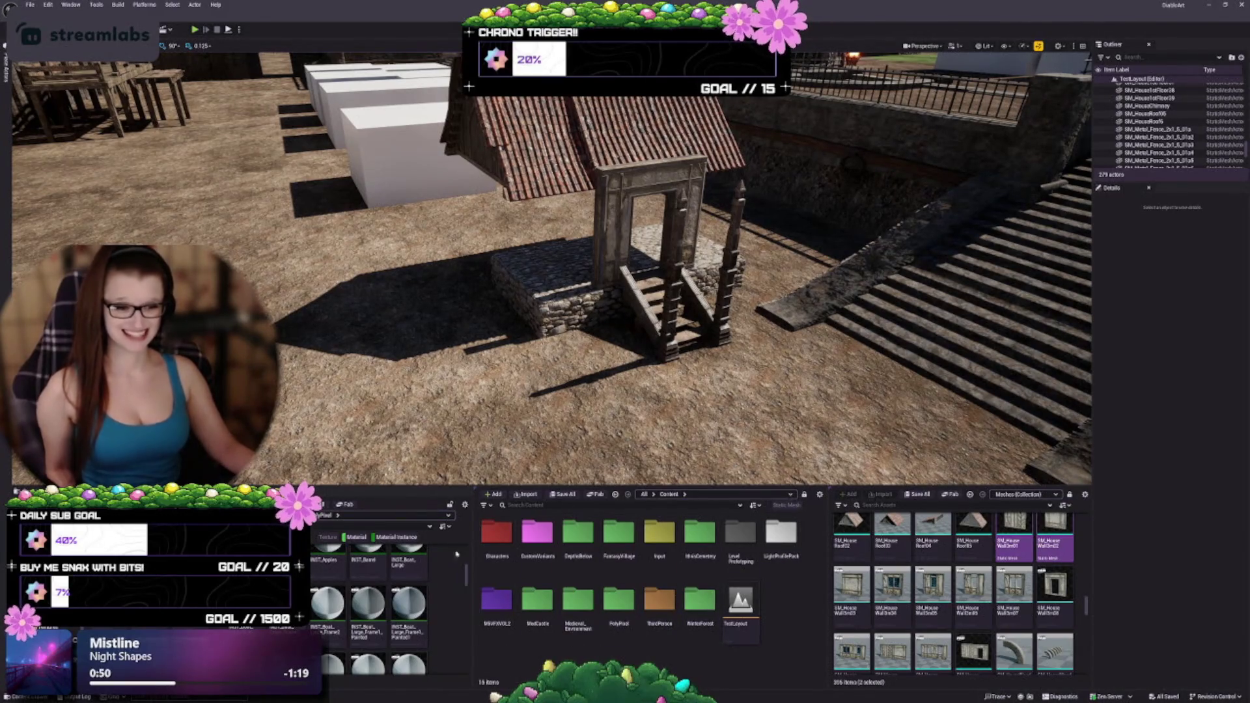
Look inside the Characters, CustomVariants and DepthsBelow folders, returning to Content each time
double_click(506, 544)
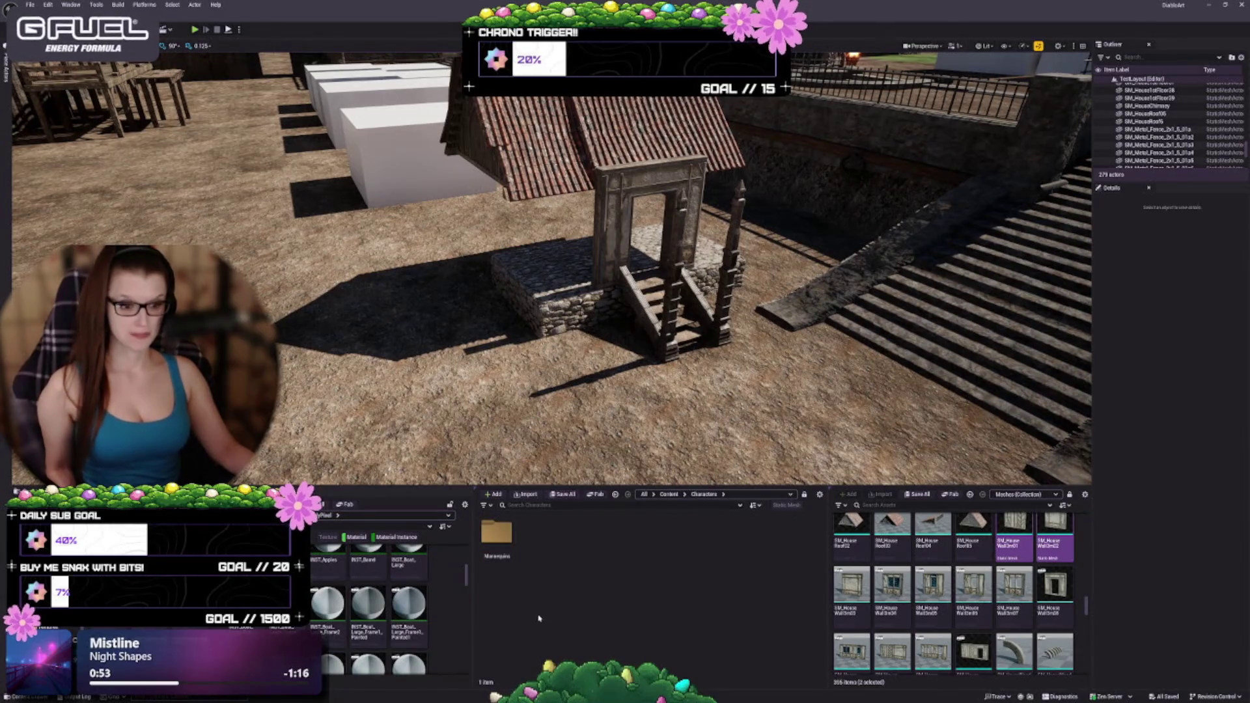
left_click(669, 494)
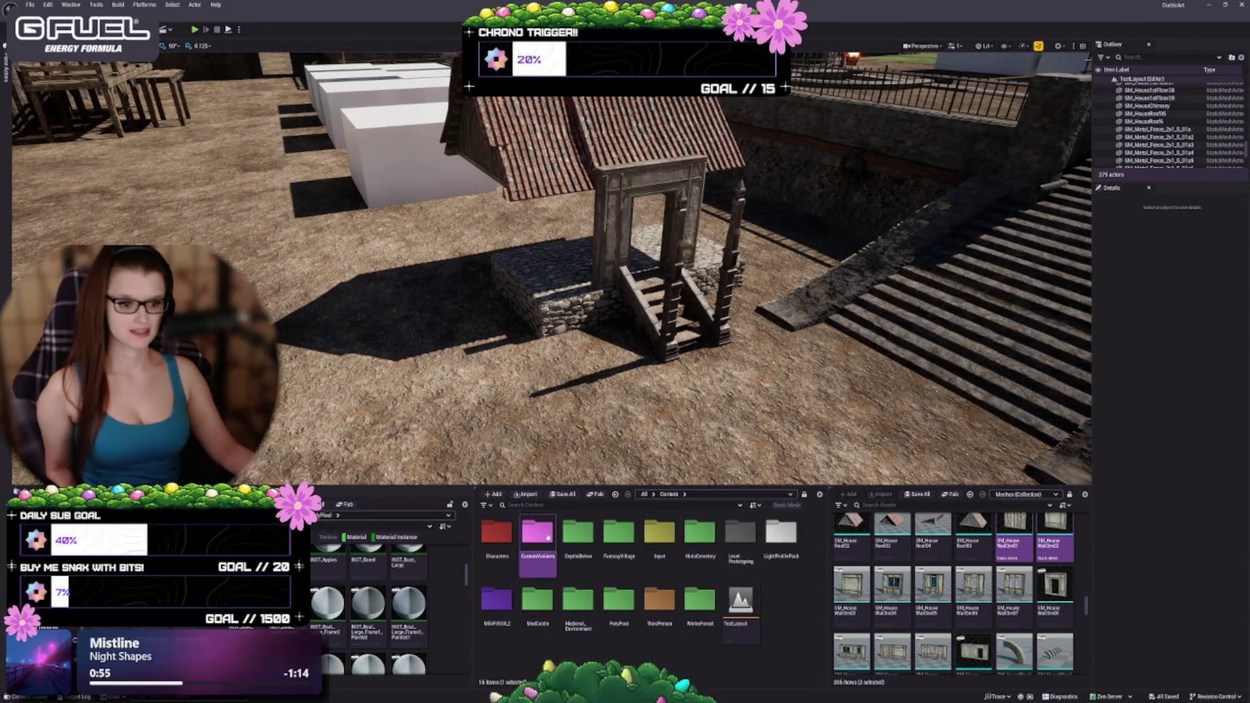
double_click(538, 533)
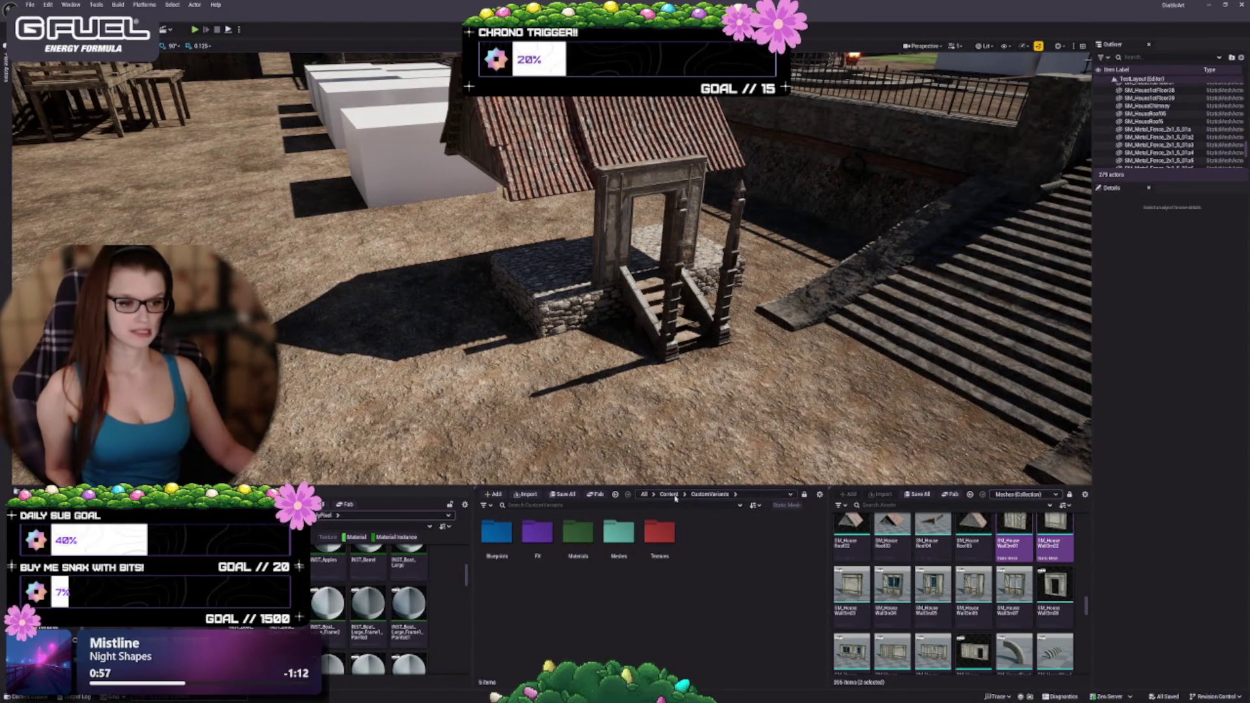
left_click(673, 496)
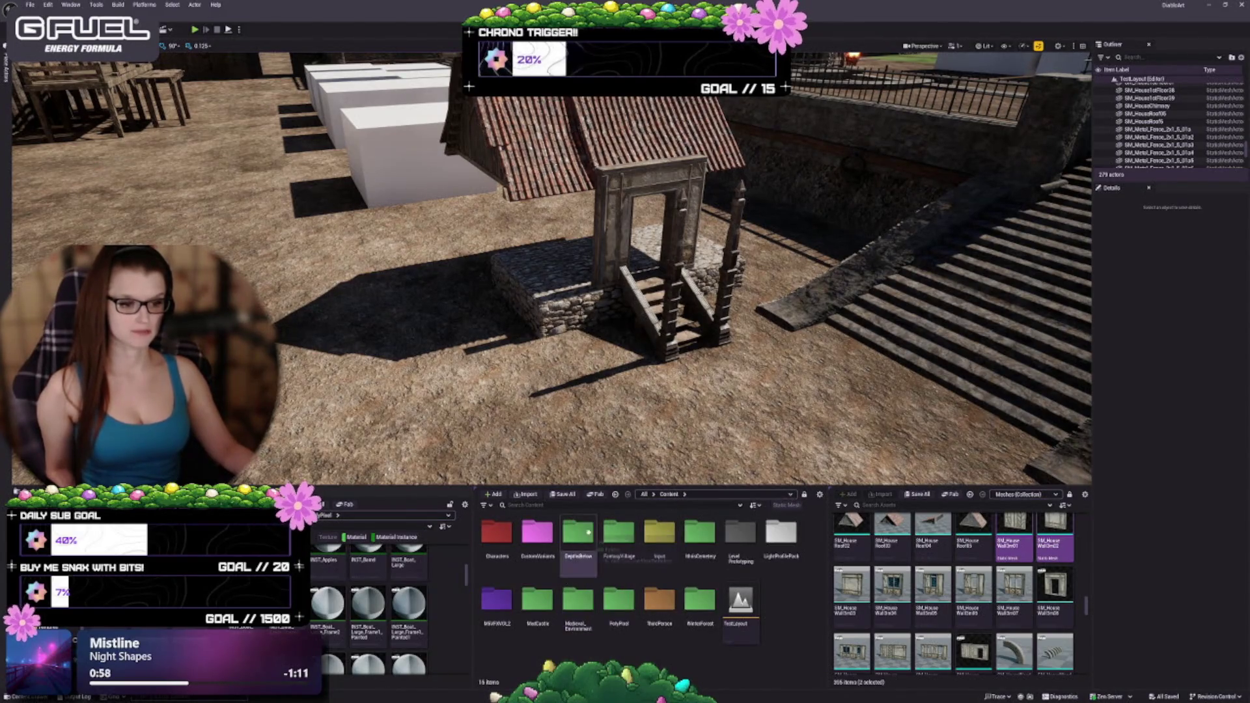
double_click(582, 532)
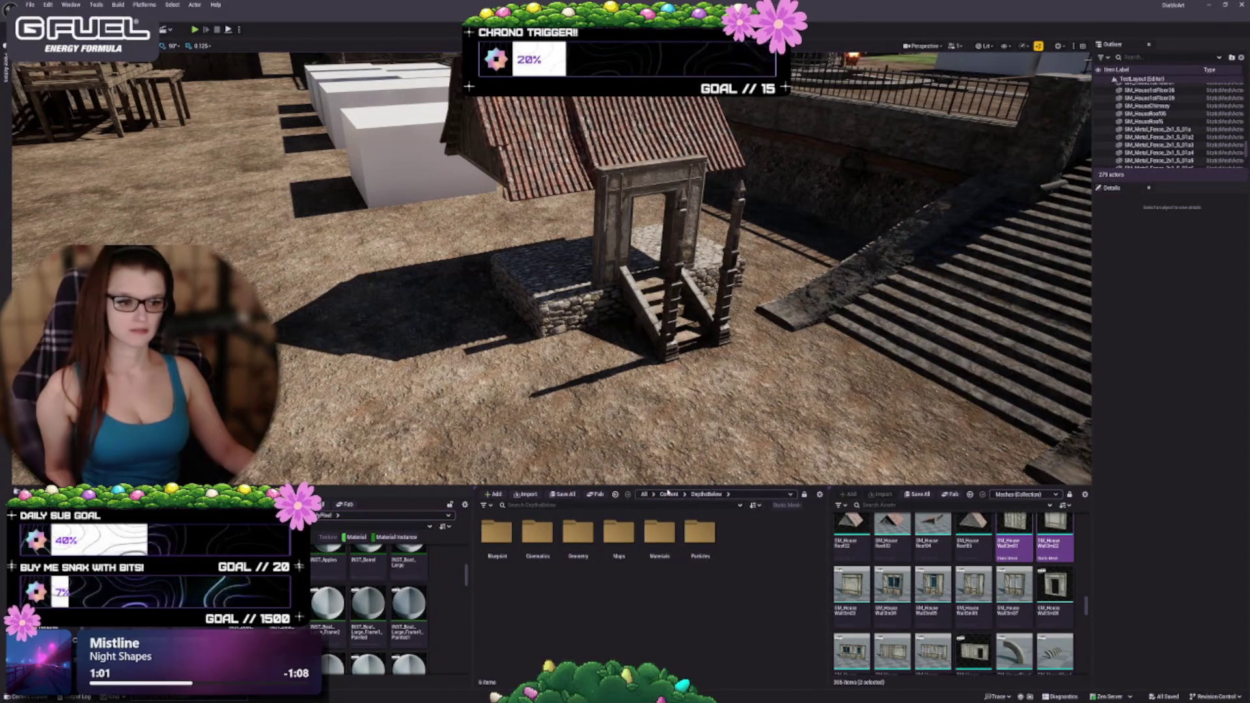
left_click(669, 494)
Filter FantasyVillage and Medieval_Environment to static meshes, then switch back to showing folders
double_click(621, 533)
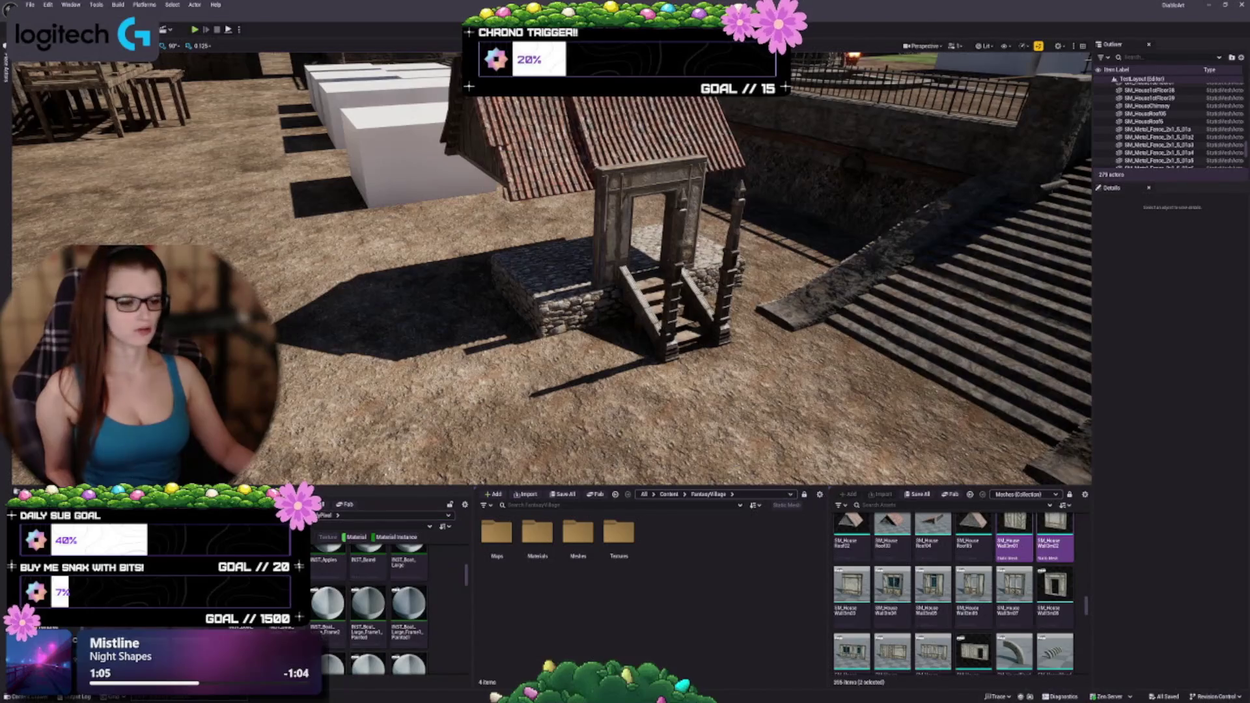
left_click(785, 505)
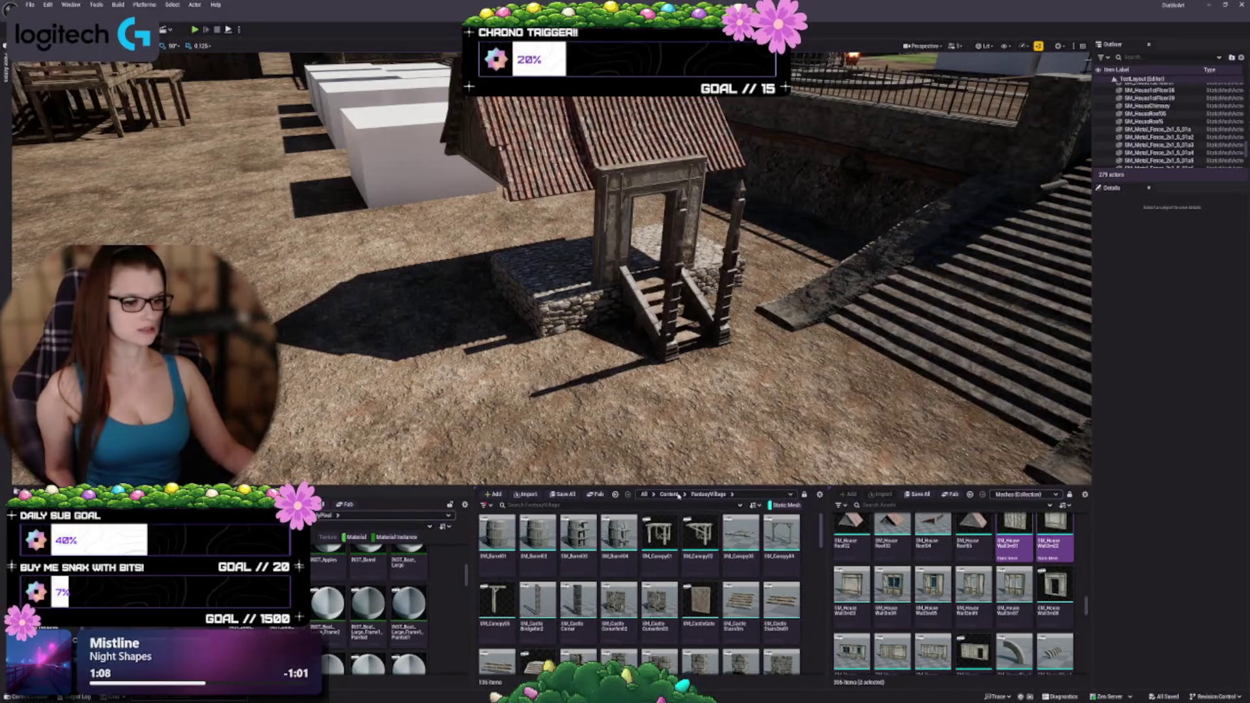
scroll(674, 501, "down", 3)
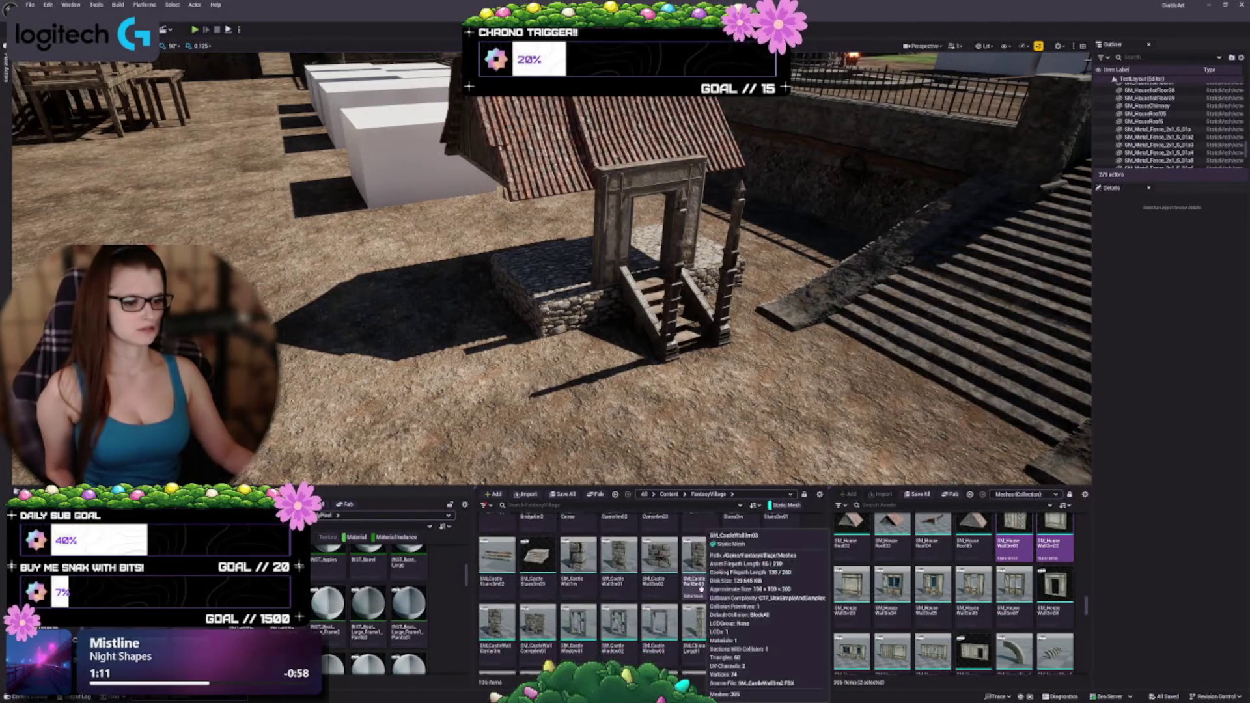
left_click(670, 494)
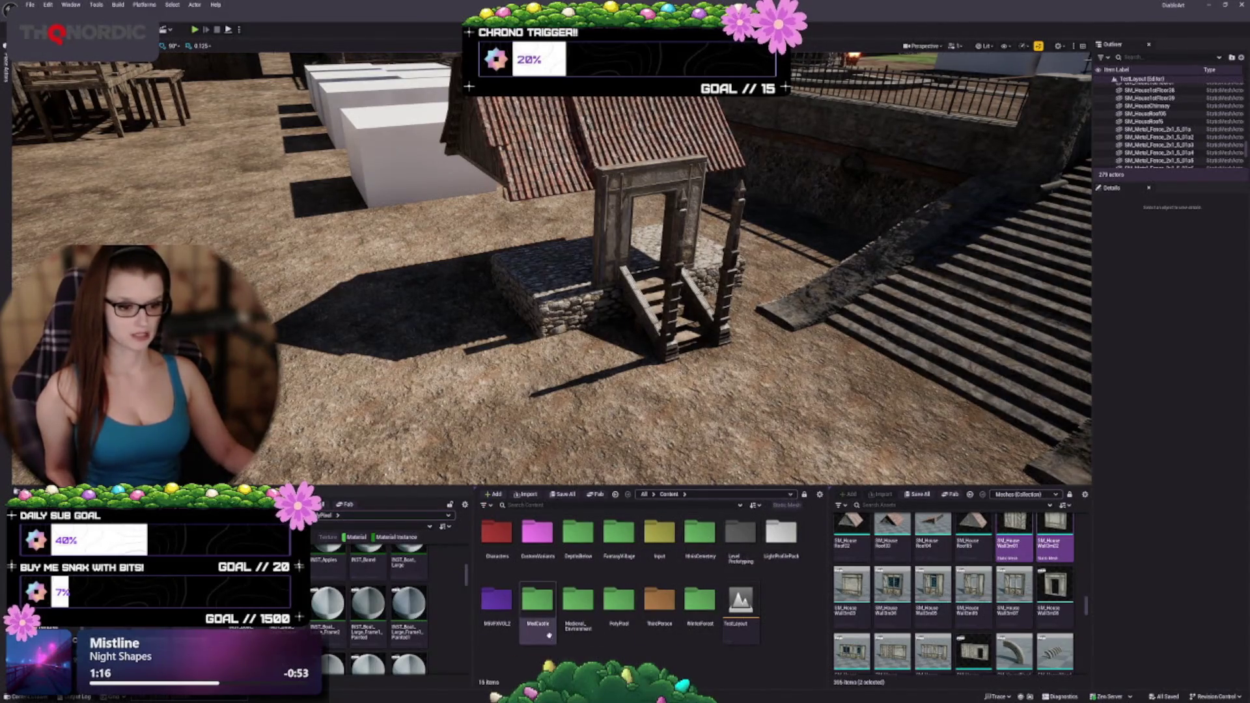
double_click(582, 619)
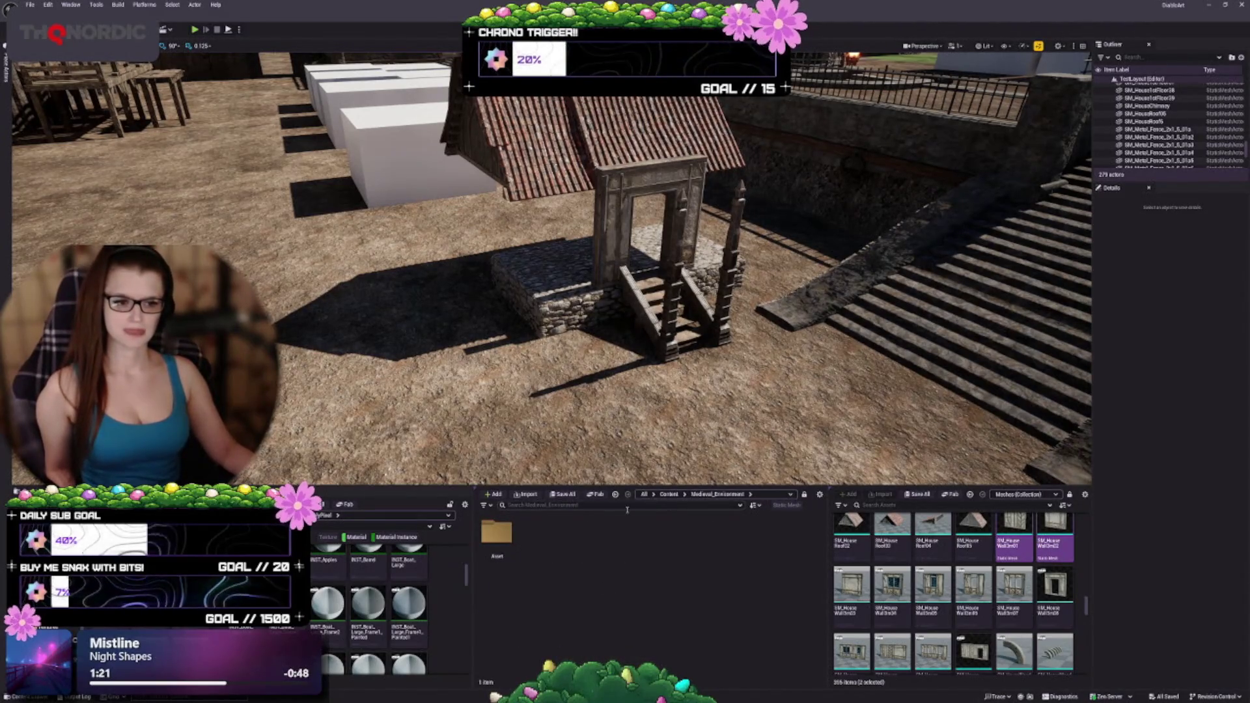
left_click(788, 505)
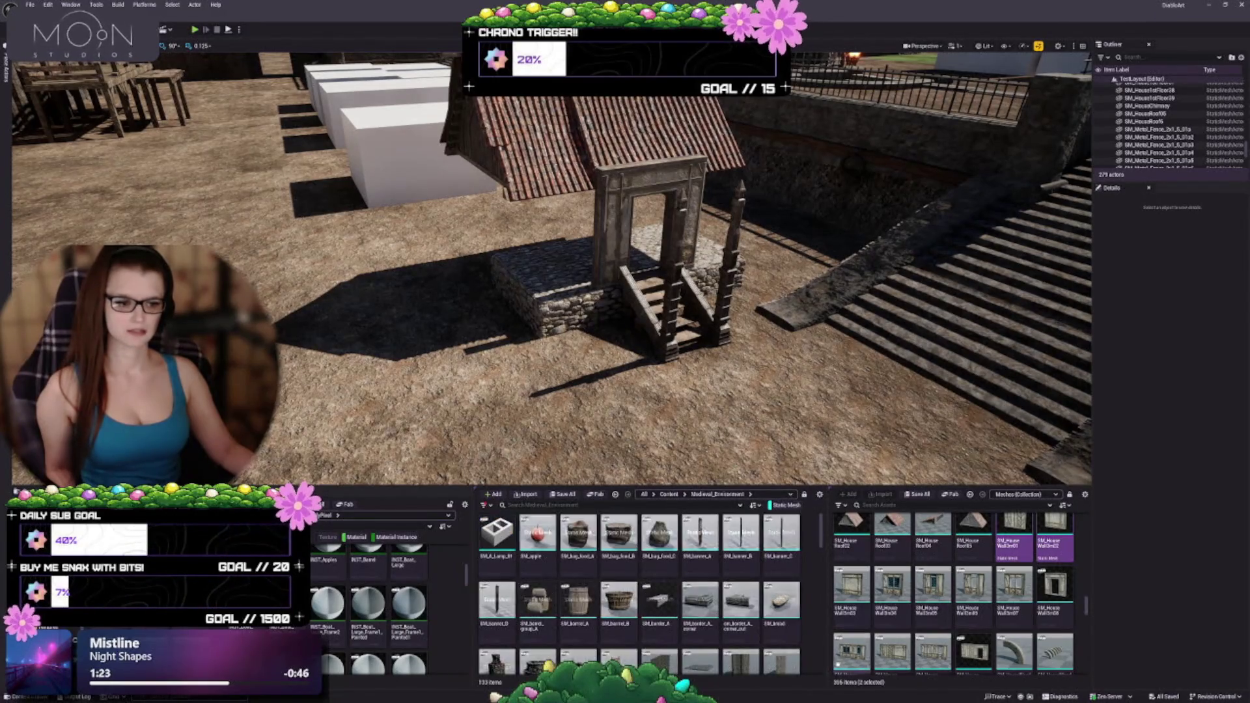
left_click(614, 494)
left_click(614, 494)
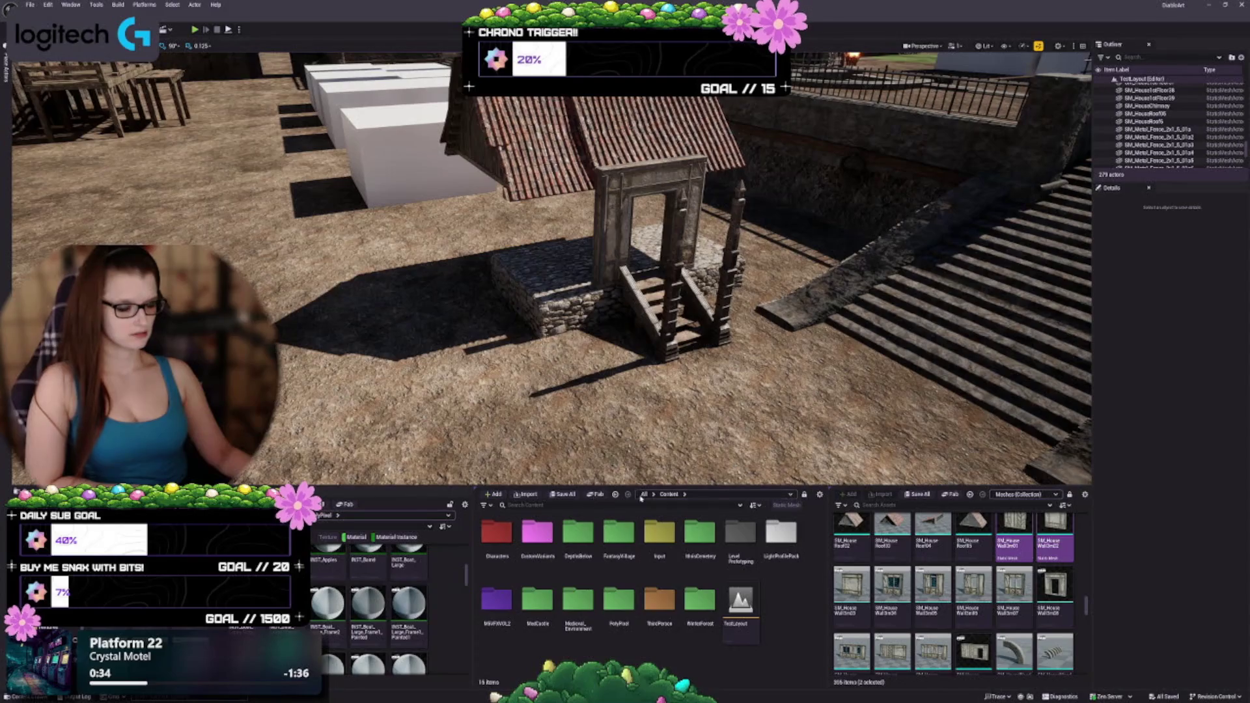
left_click(644, 494)
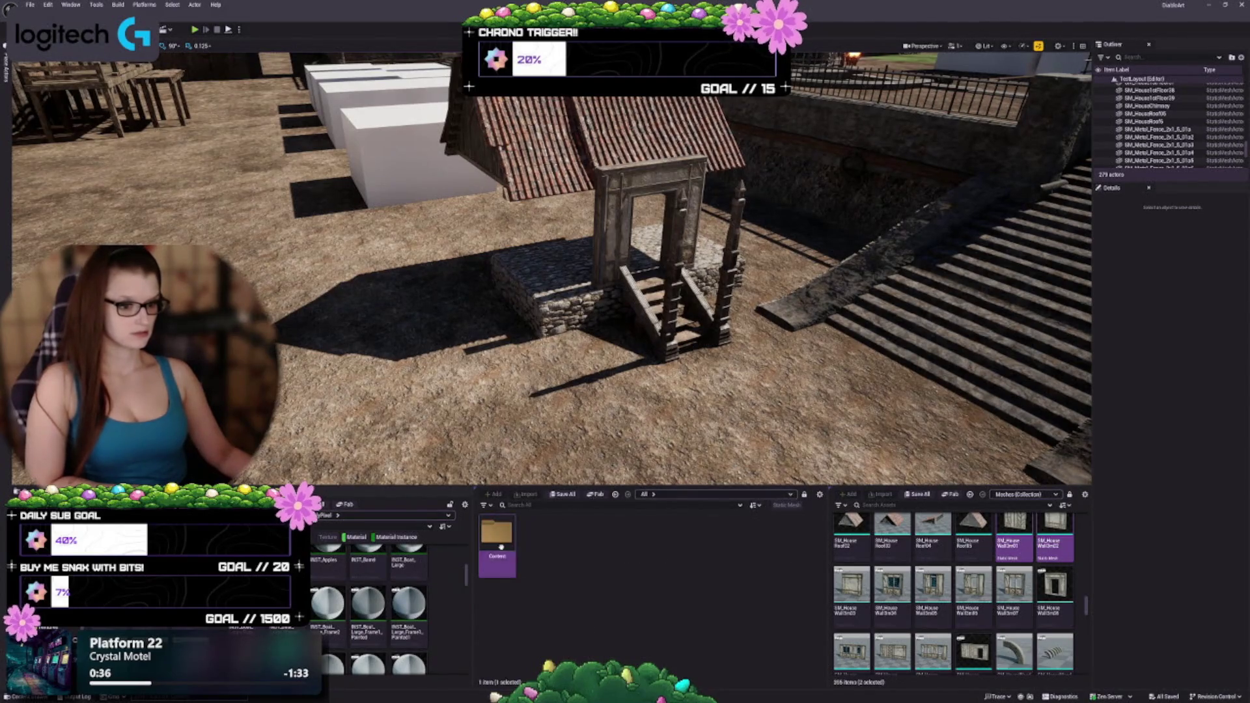
double_click(496, 533)
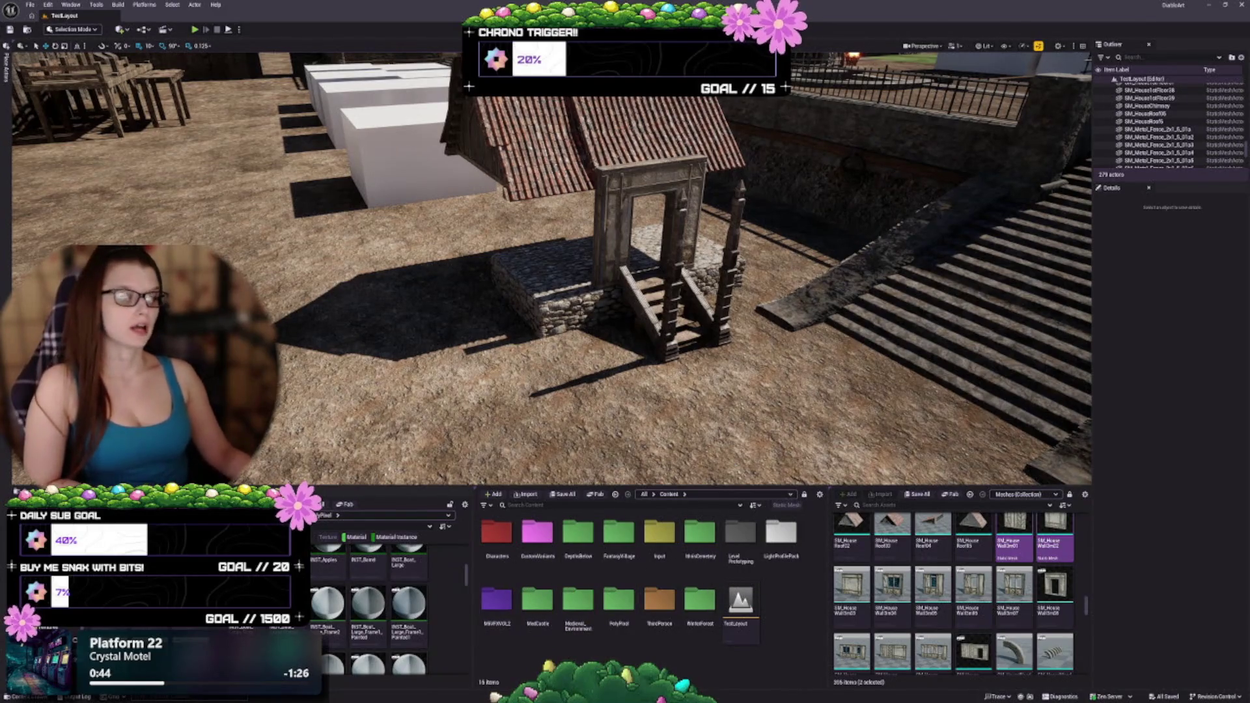
key("1")
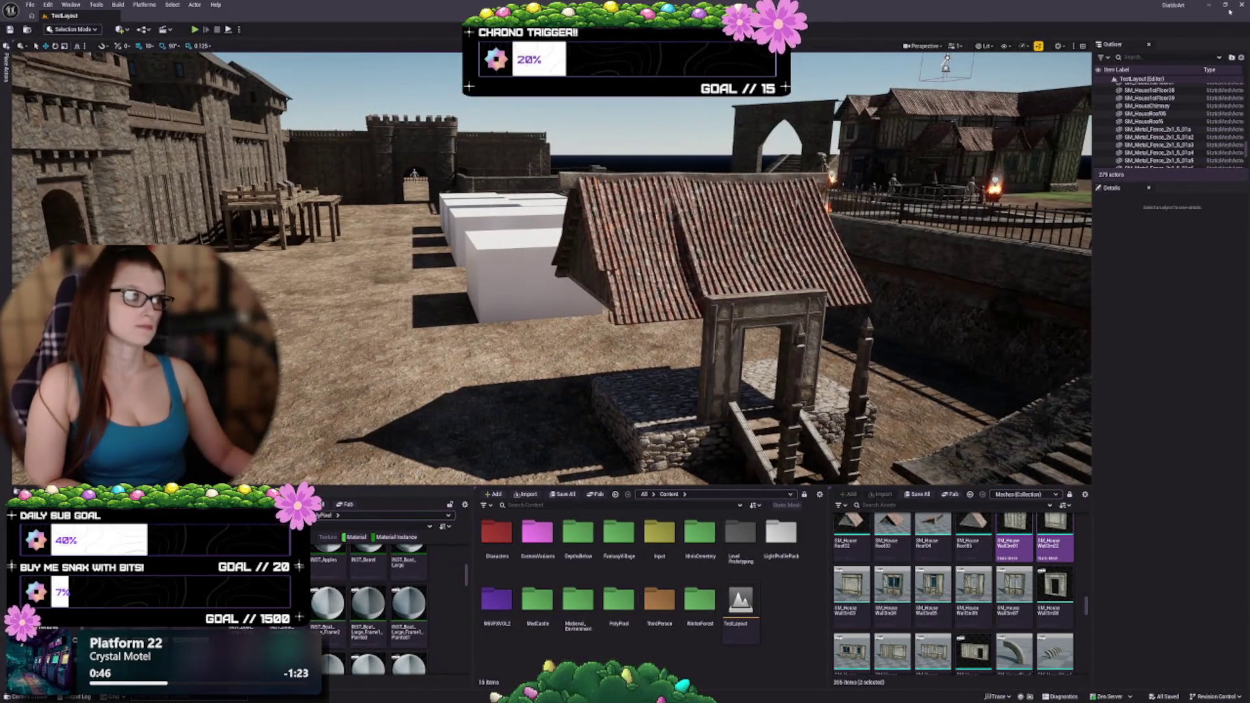